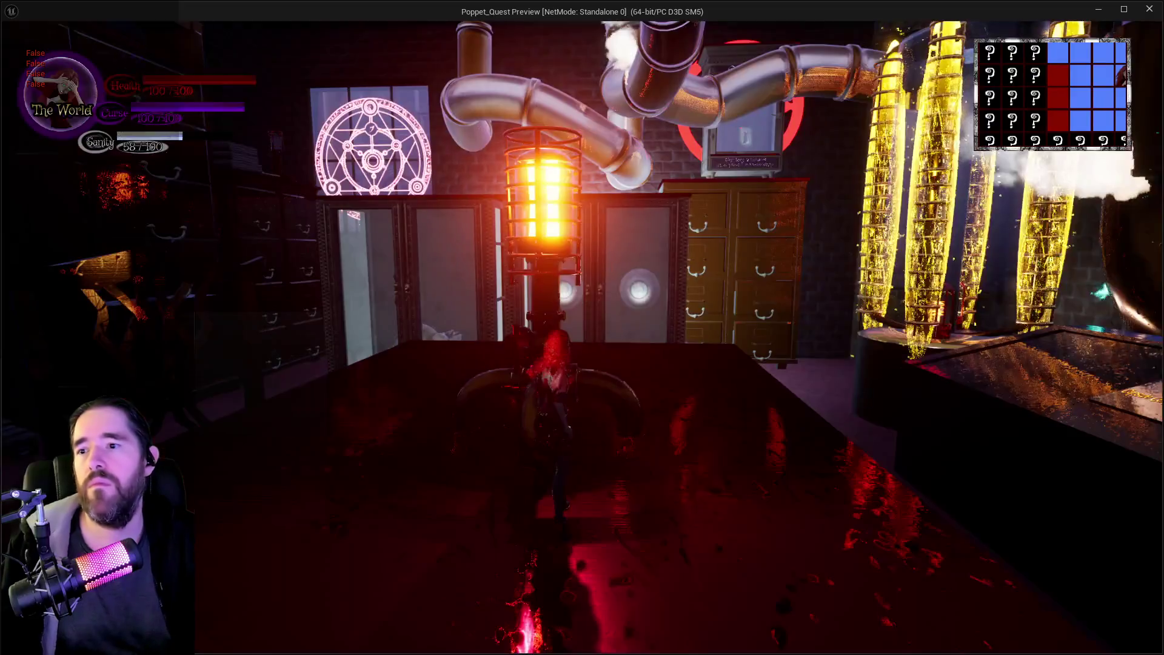
Close the in-game map, stop Play In Editor, and fly through the Magician Room doorway.
key(alt+Tab)
key(Escape)
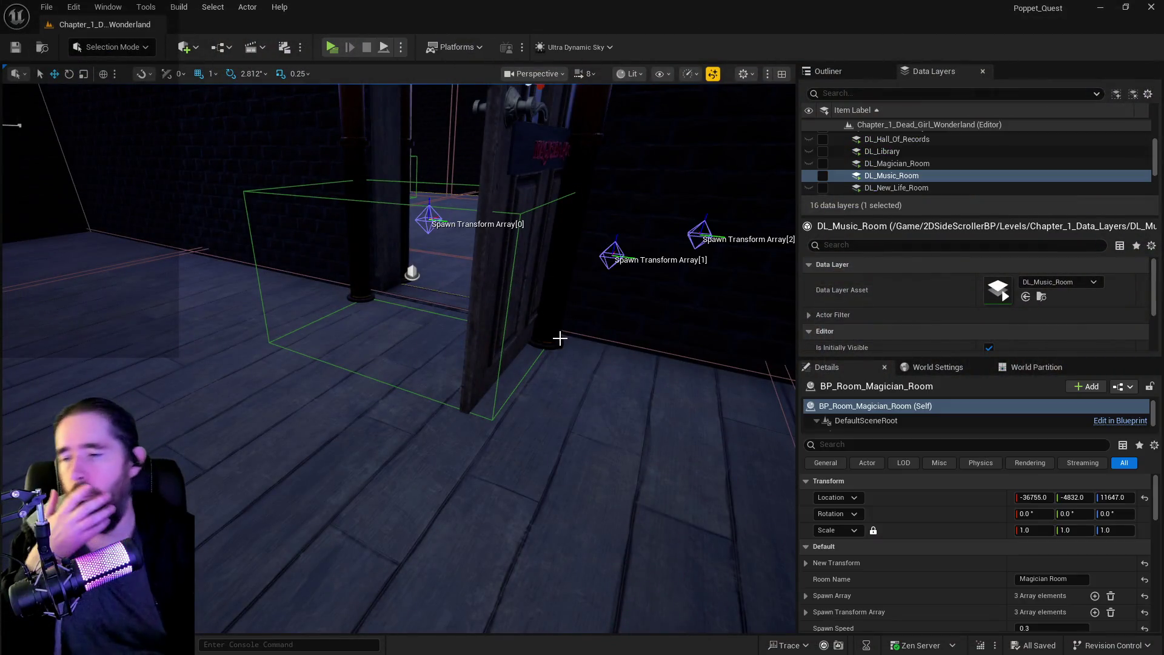
key(w)
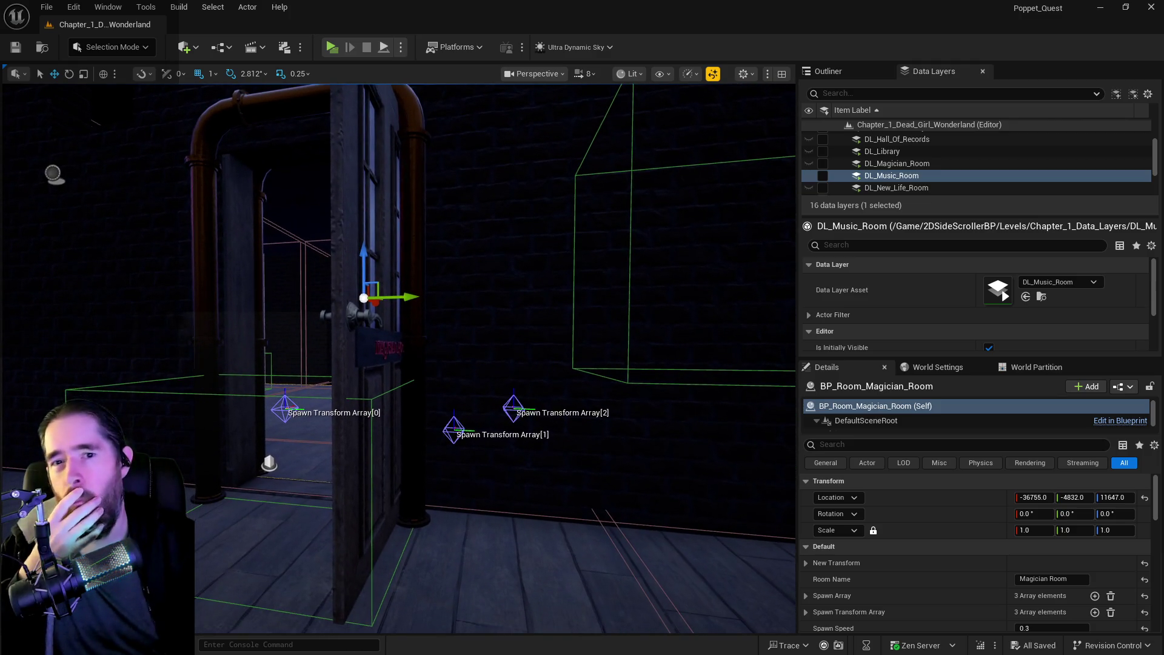
key(a)
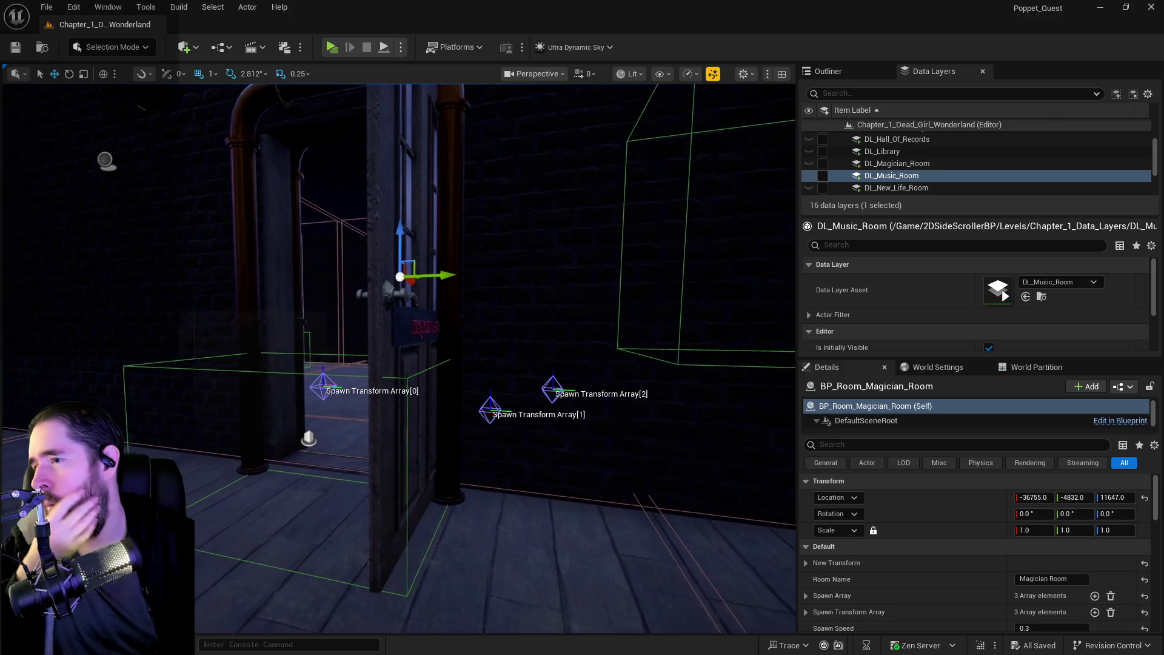
key(a)
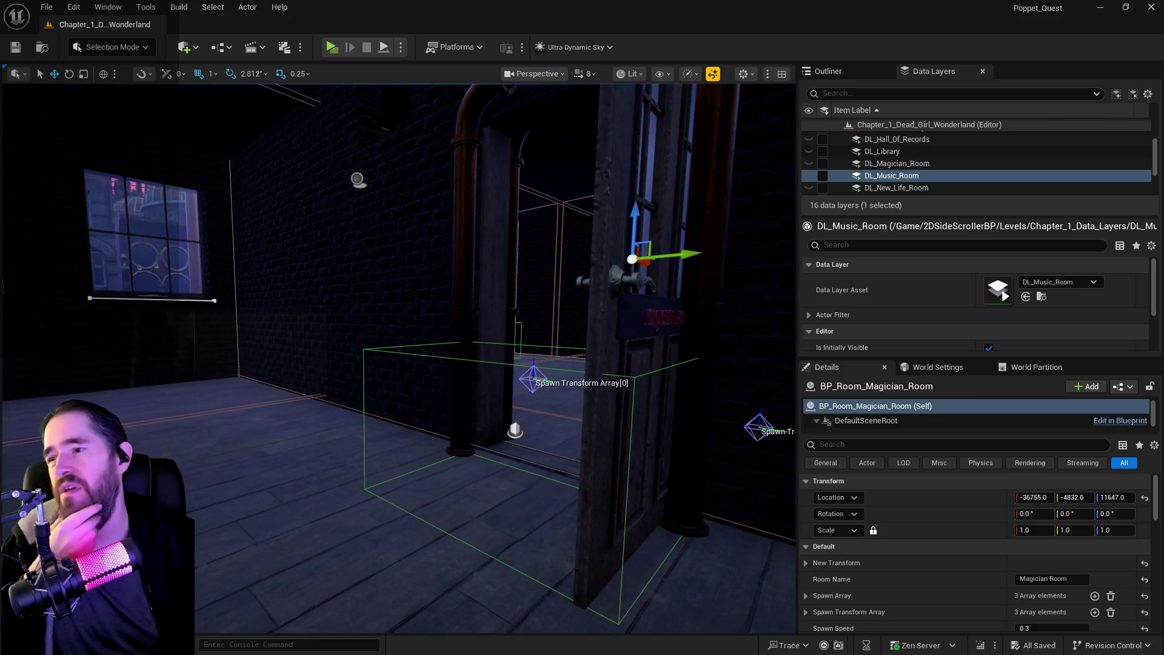
key(d)
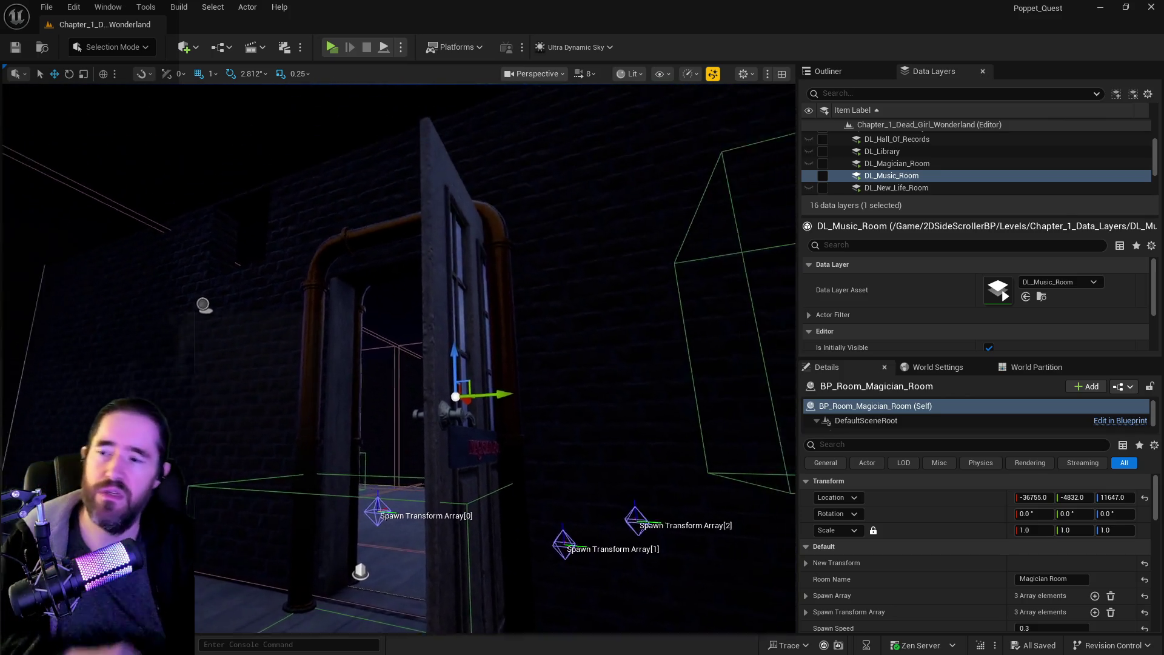
key(w)
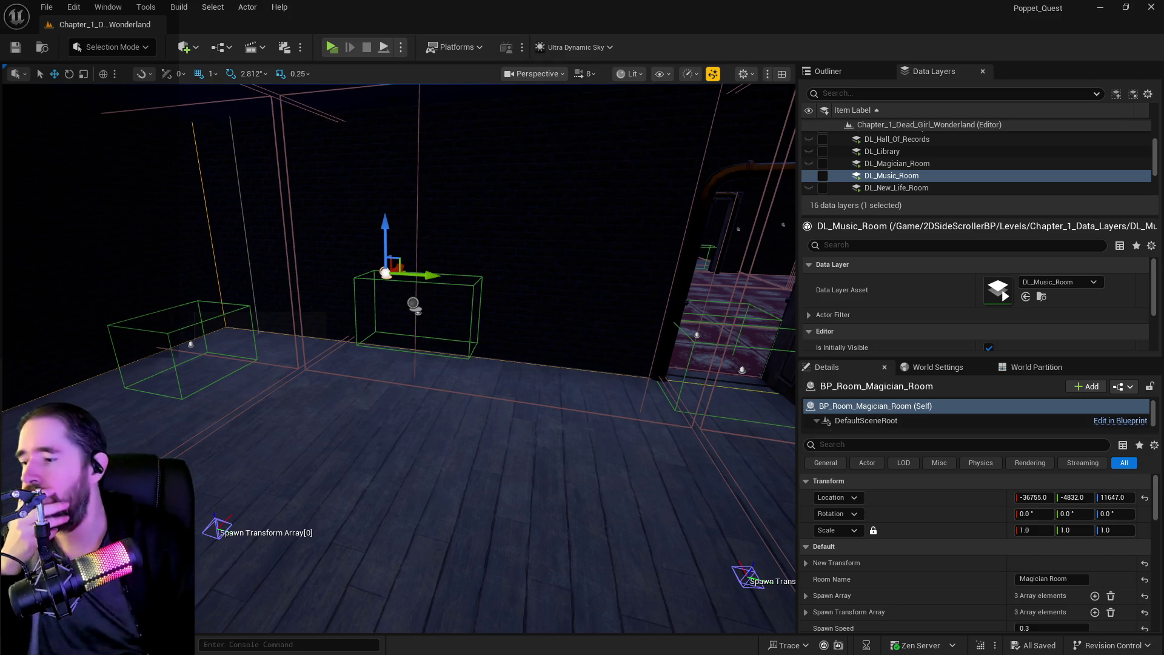
key(ctrl+space)
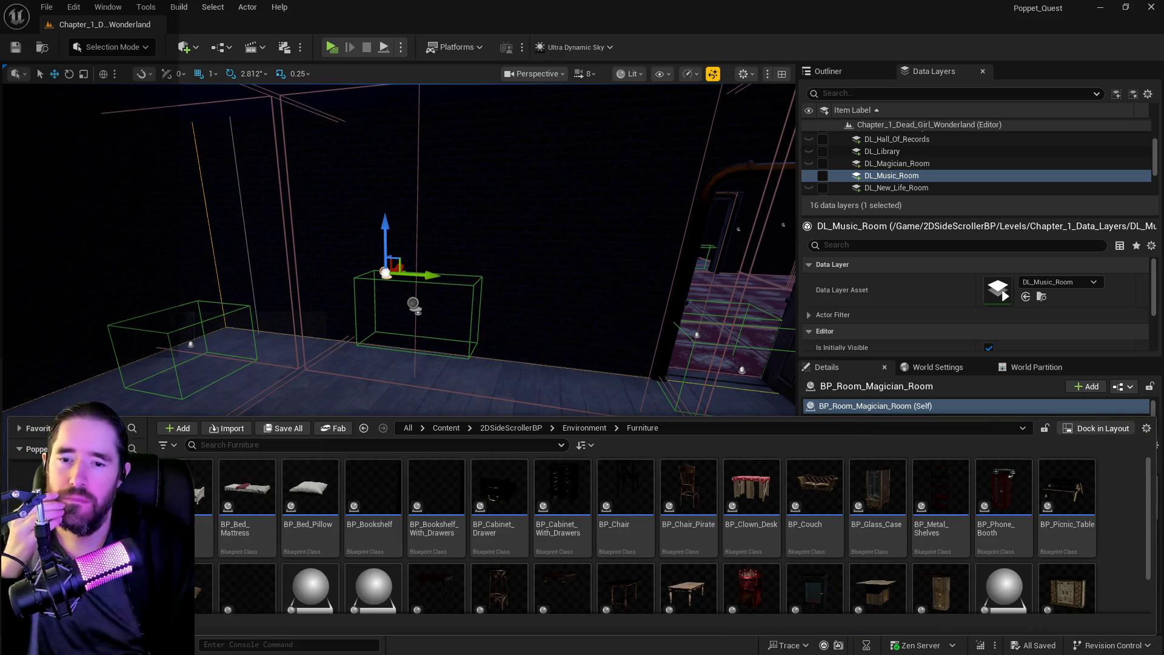
key(ctrl+space)
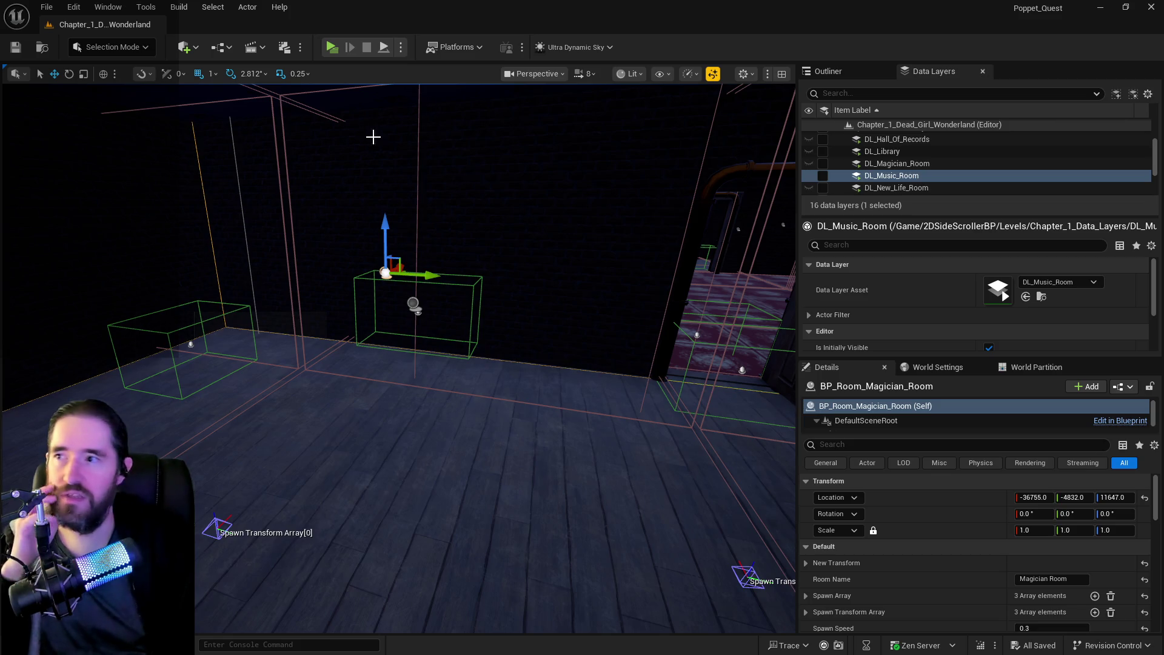
drag(436, 421, 440, 403)
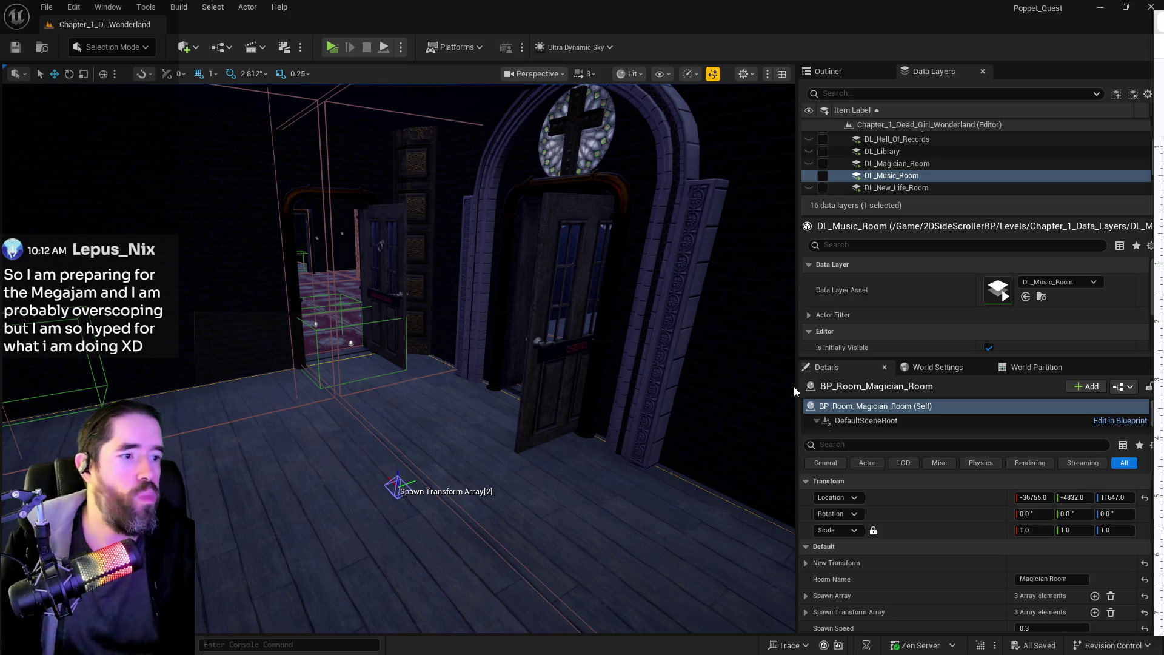
key(f)
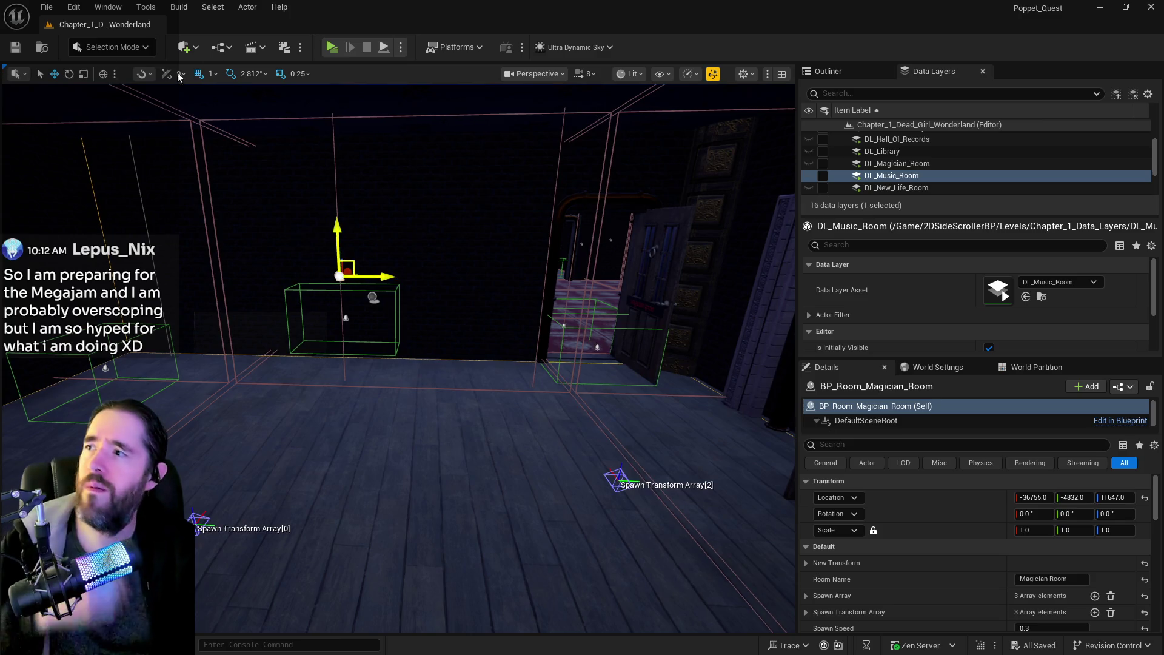
click(221, 47)
Open the BP_Poppet pawn blueprint from the GameMode menu and scroll to its Room Information nodes.
mouse_move(303, 176)
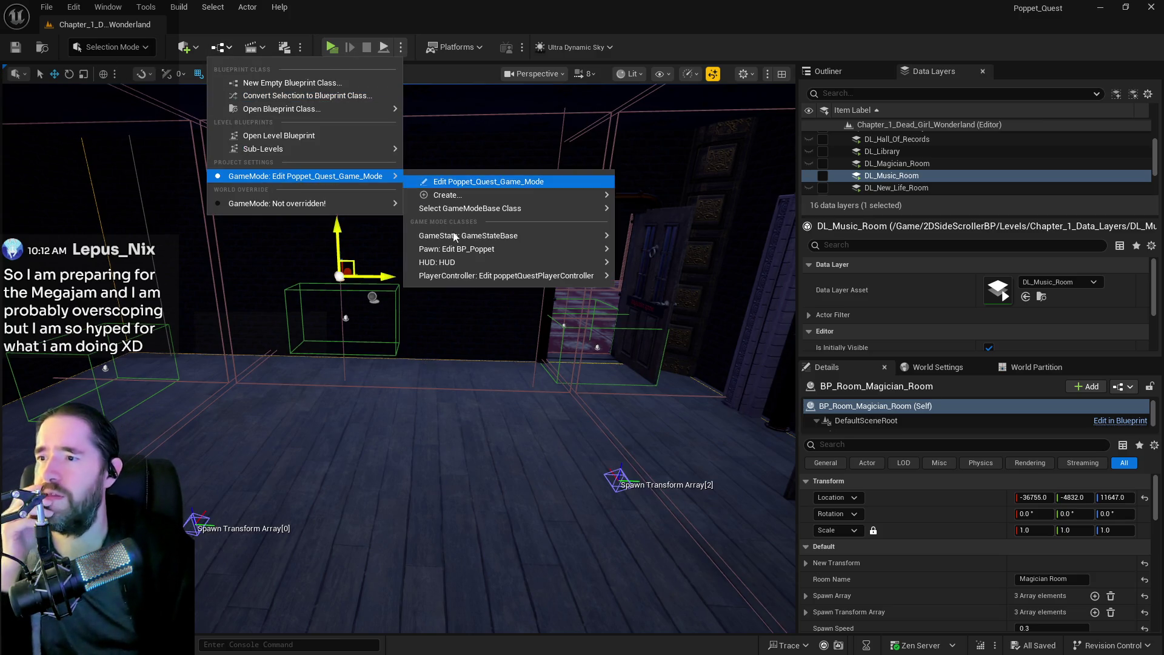
click(637, 251)
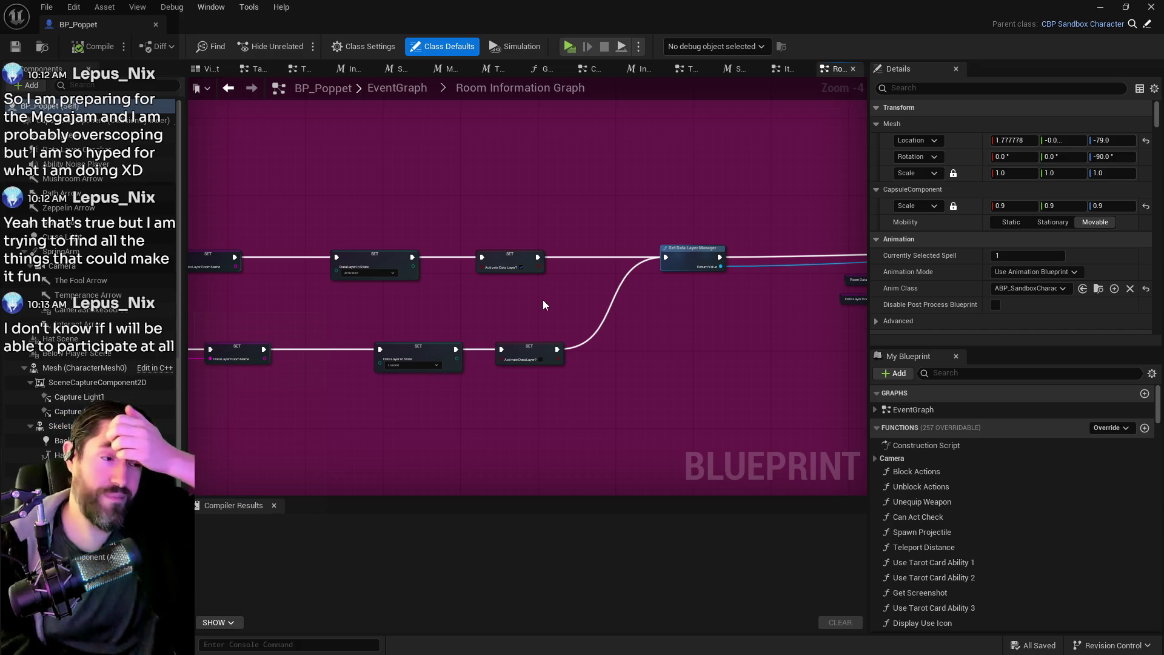
scroll(543, 300, down, 2)
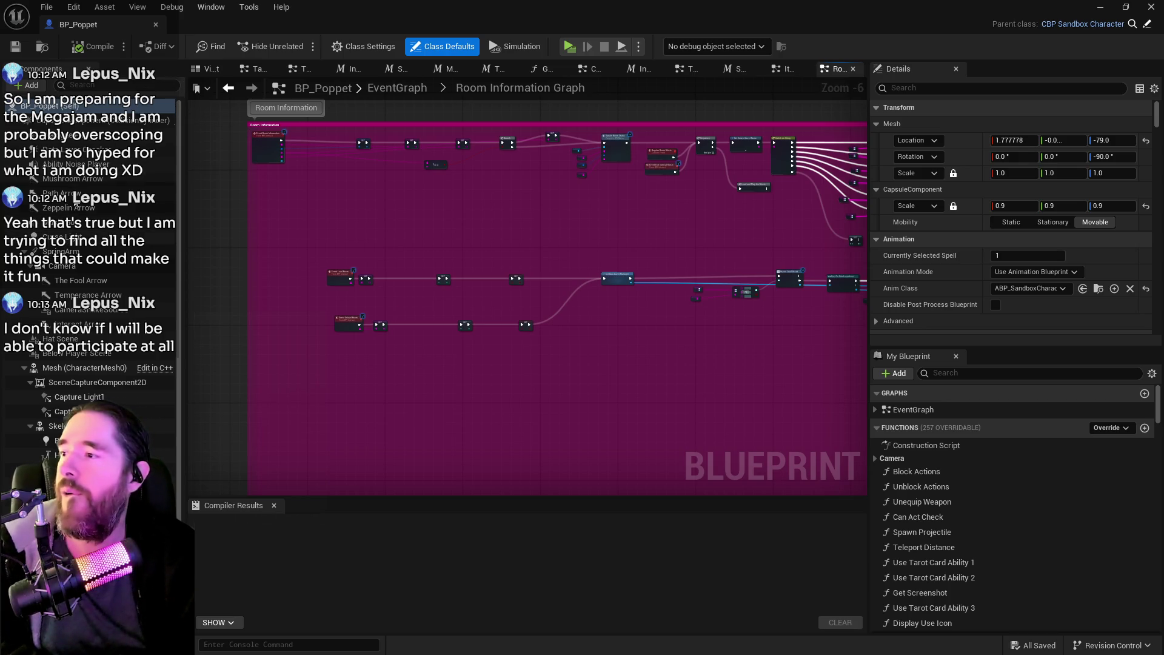
Check the Data Layer Checker sphere radius in BP_Poppet's viewport, then minimize back to the level.
click(146, 149)
click(199, 72)
scroll(374, 256, down, 3)
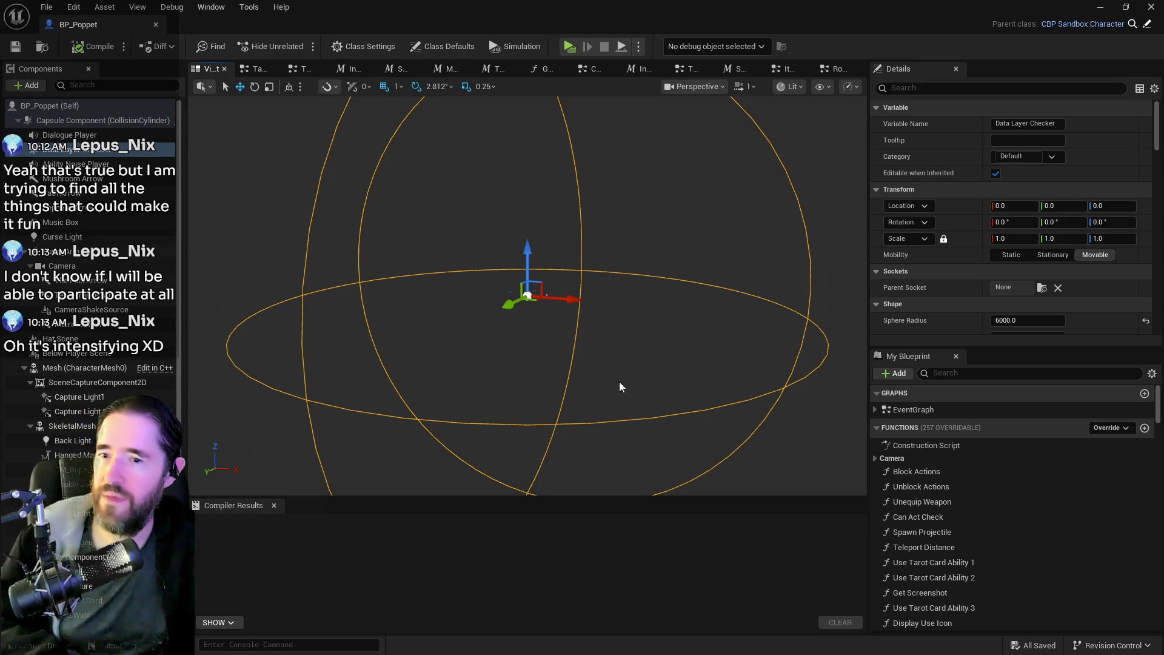
scroll(635, 403, up, 5)
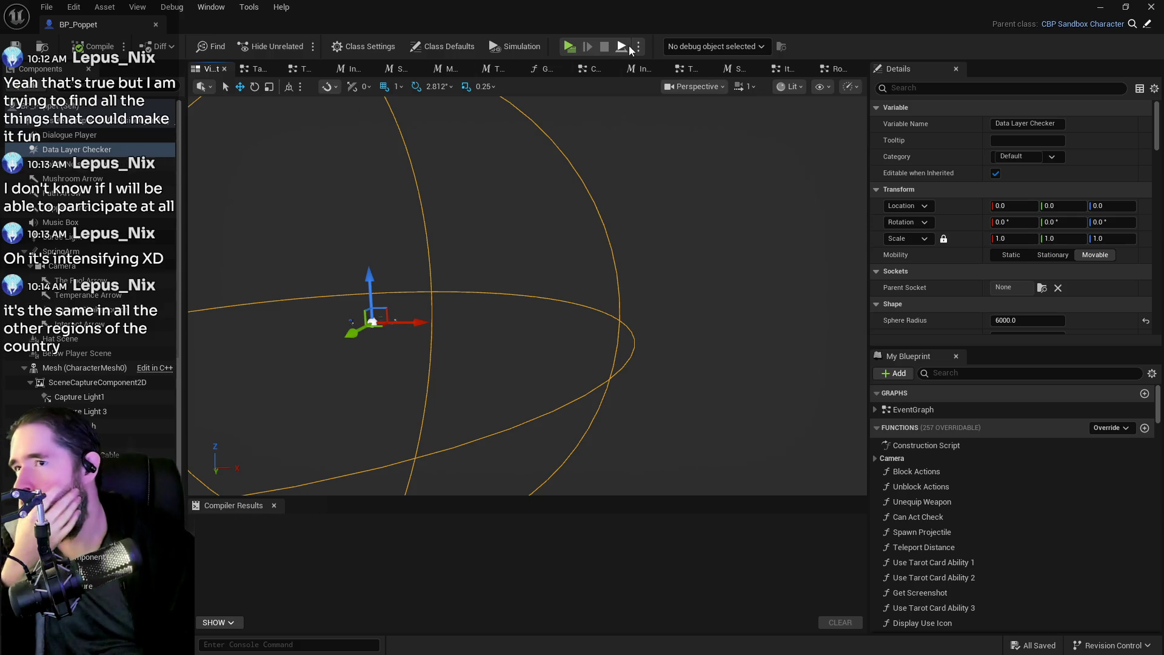
click(1100, 7)
mouse_move(494, 270)
mouse_down()
mouse_move(528, 212)
mouse_move(567, 212)
mouse_move(495, 294)
mouse_up()
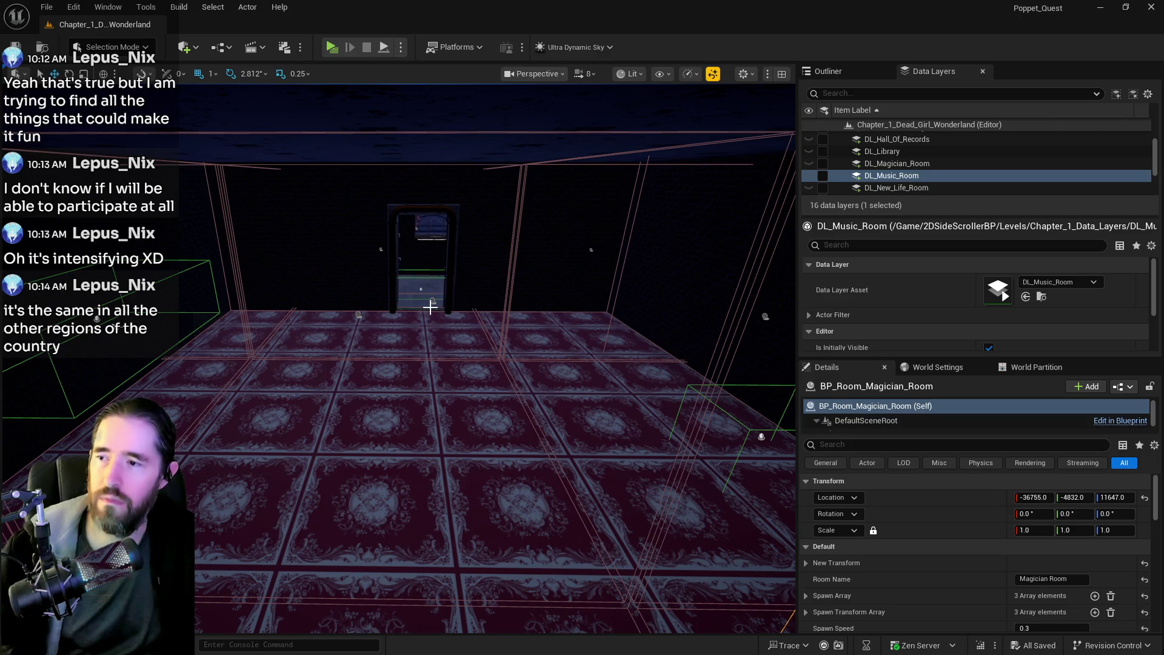
Select the BP_Room_Info_Toy_Maze actor in the Outliner and open the BP_Room_Info blueprint.
click(438, 300)
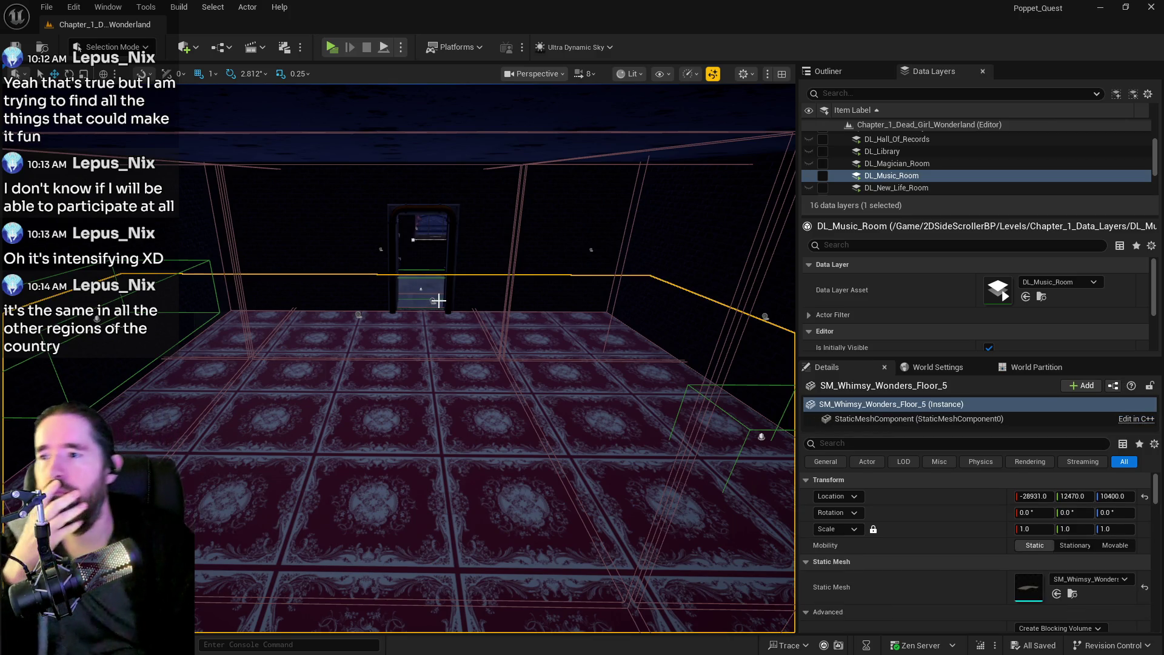
key(ctrl+space)
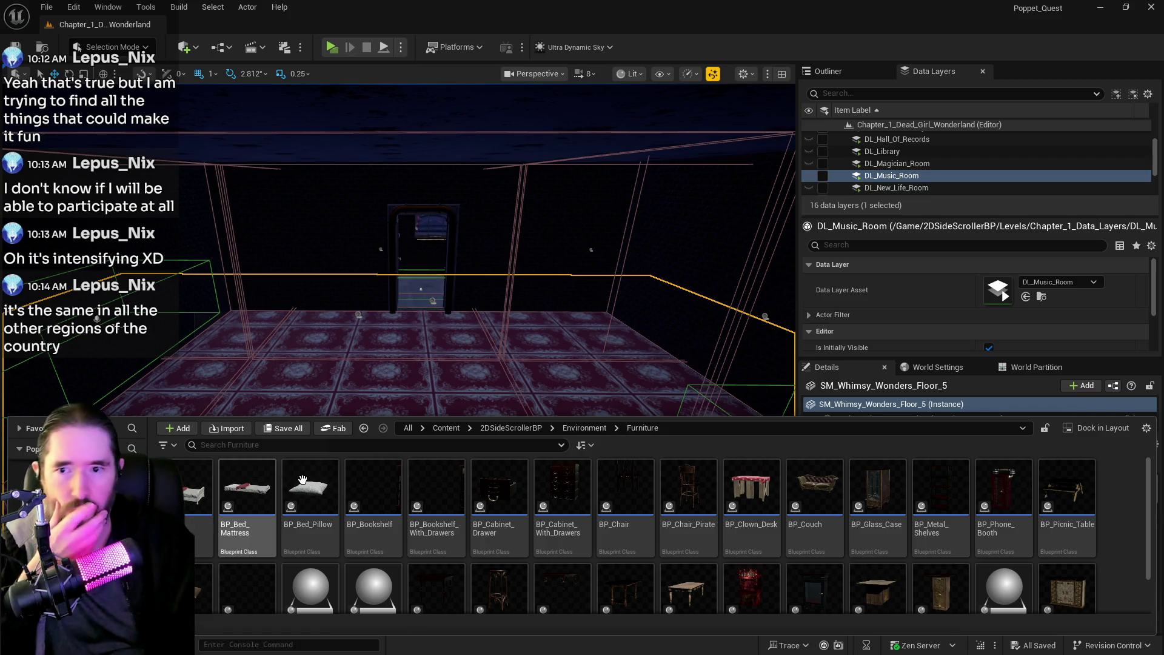
key(ctrl+space)
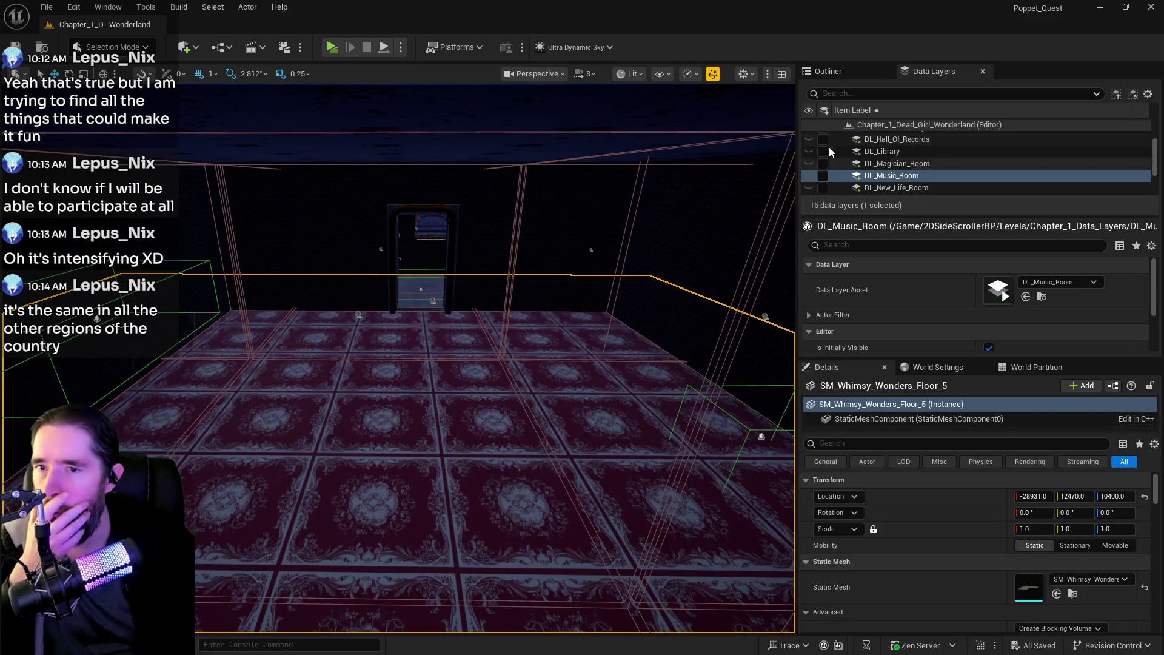
click(827, 71)
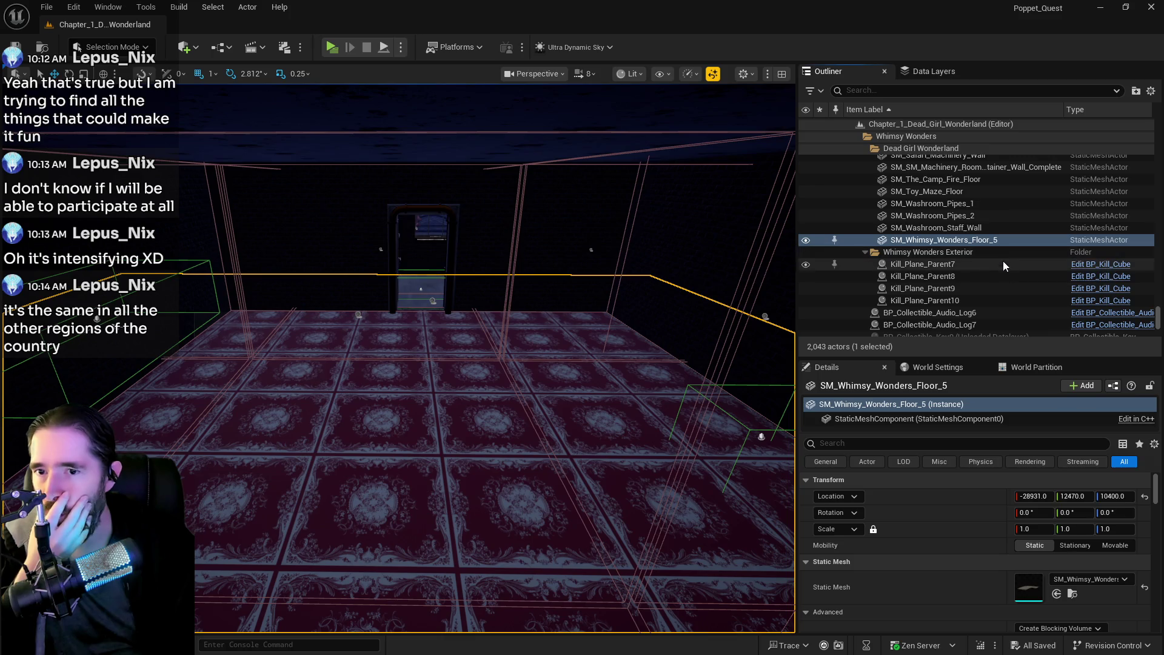
click(433, 302)
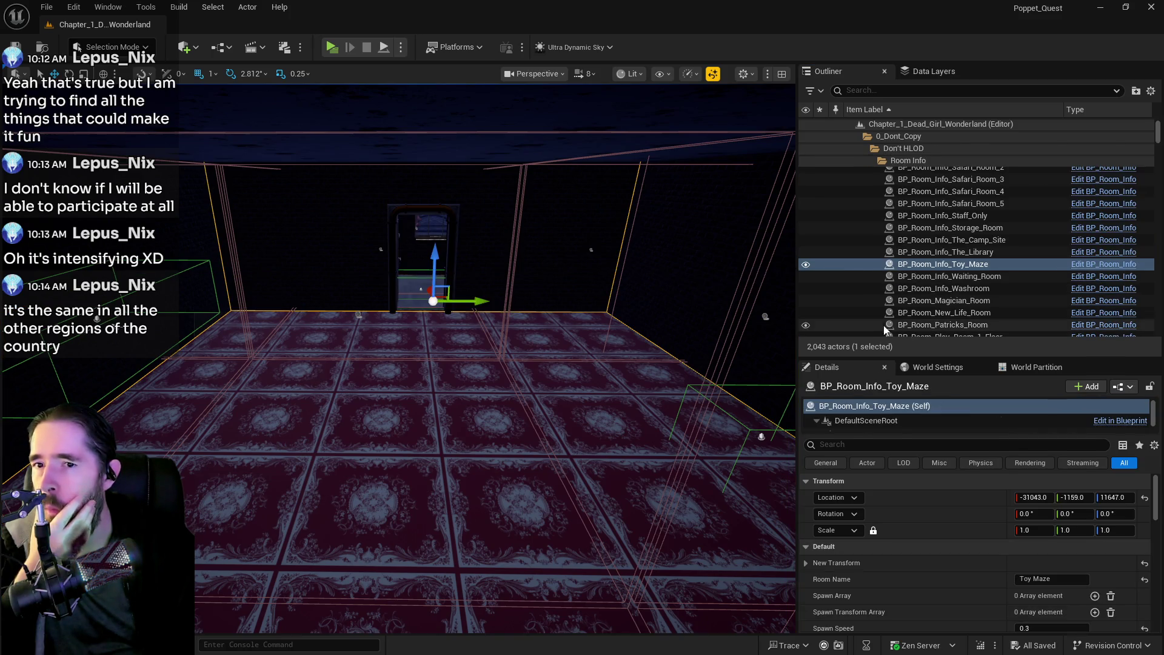
click(1079, 264)
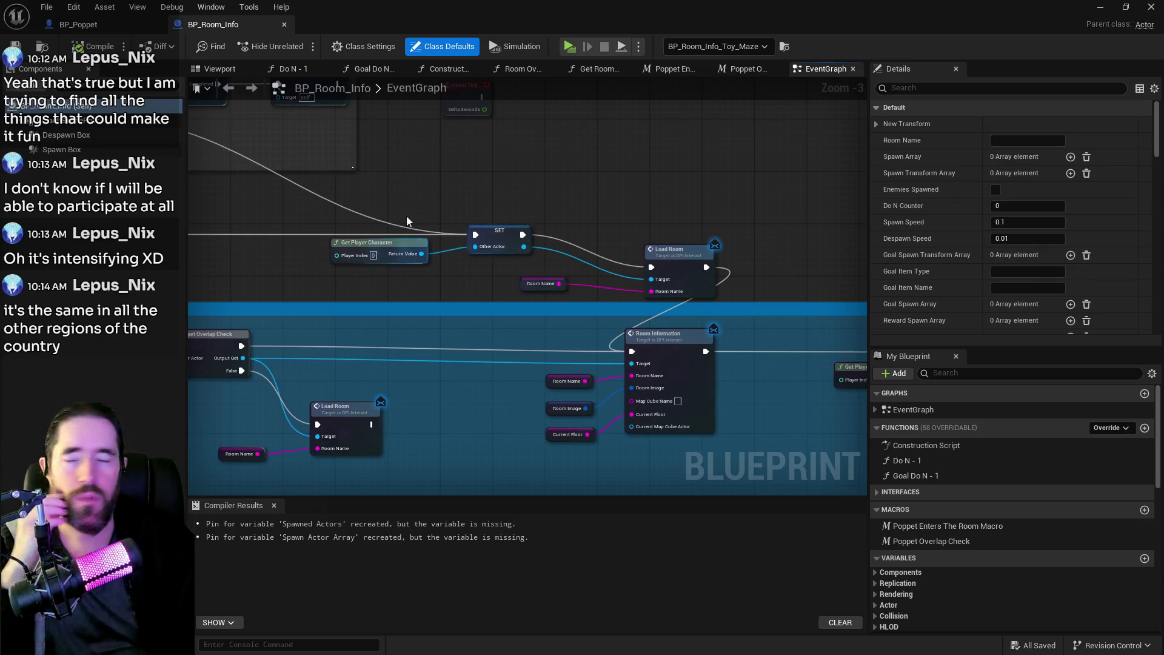
Move the Poppet Overlap Check node left and open its macro graph.
scroll(391, 256, down, 3)
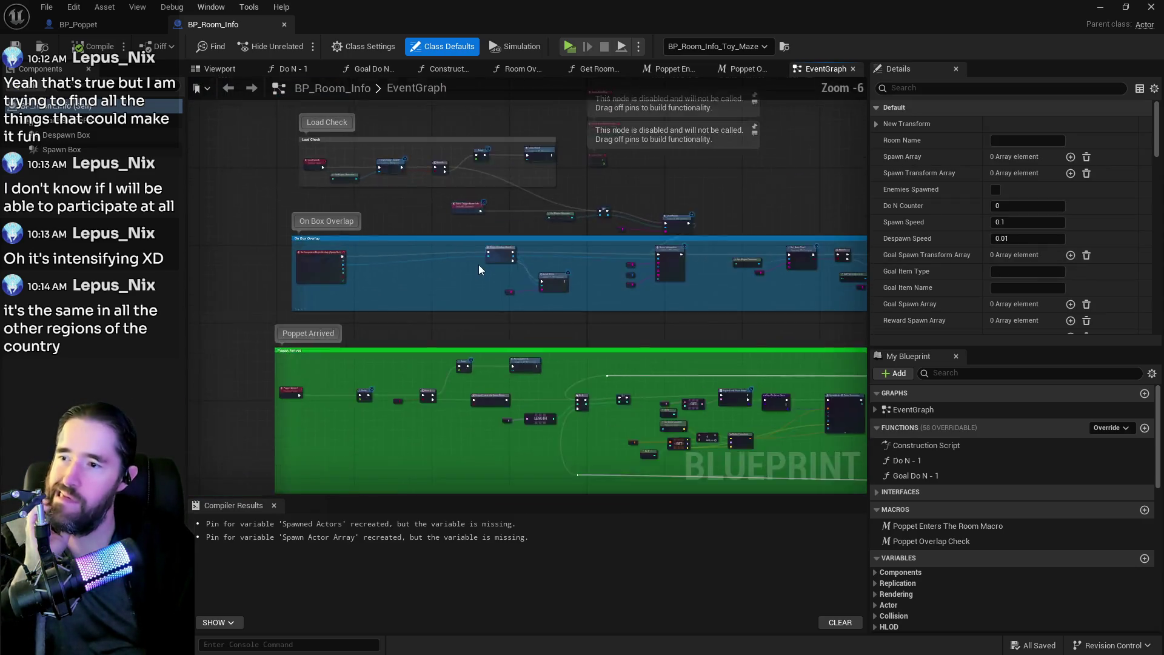
scroll(478, 264, up, 3)
mouse_move(479, 264)
mouse_down()
mouse_move(654, 273)
mouse_move(503, 271)
mouse_up()
drag(619, 234, 462, 241)
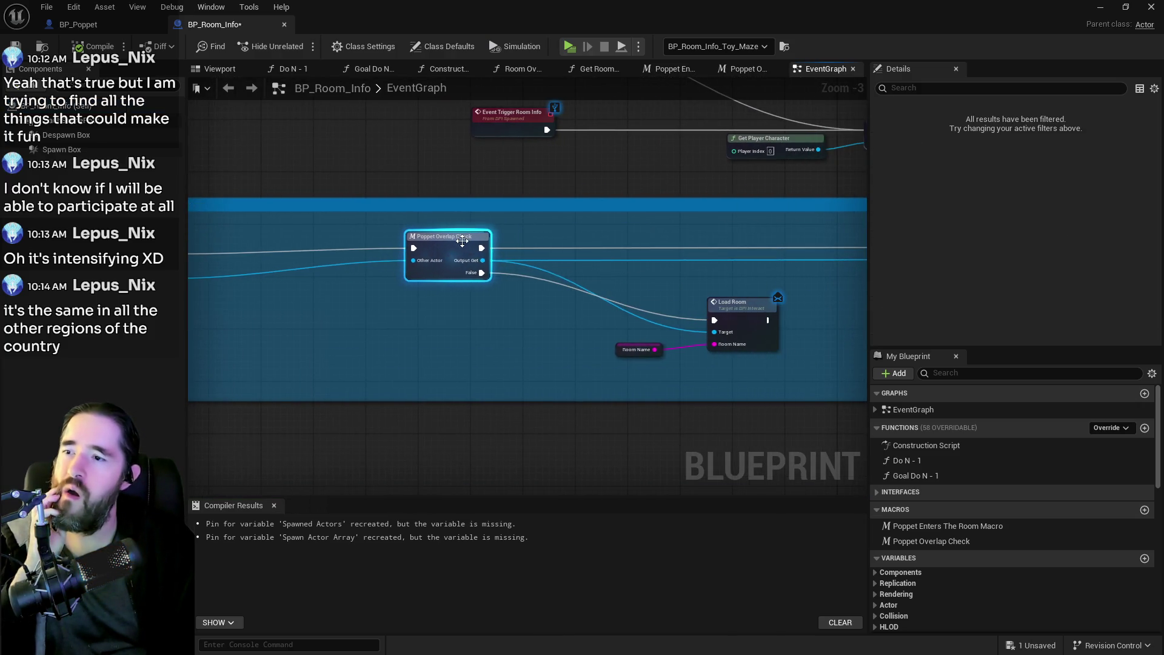
double_click(462, 241)
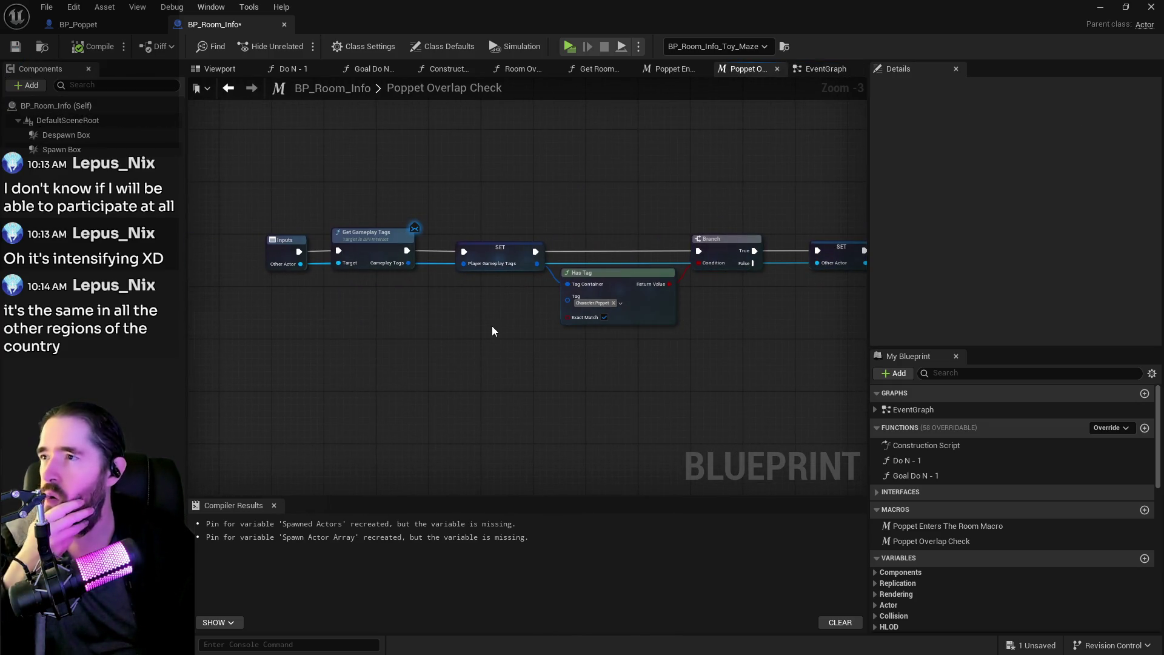
Add an AC_Interactible component to BP_Room_Info and compile.
click(31, 86)
text(ac in)
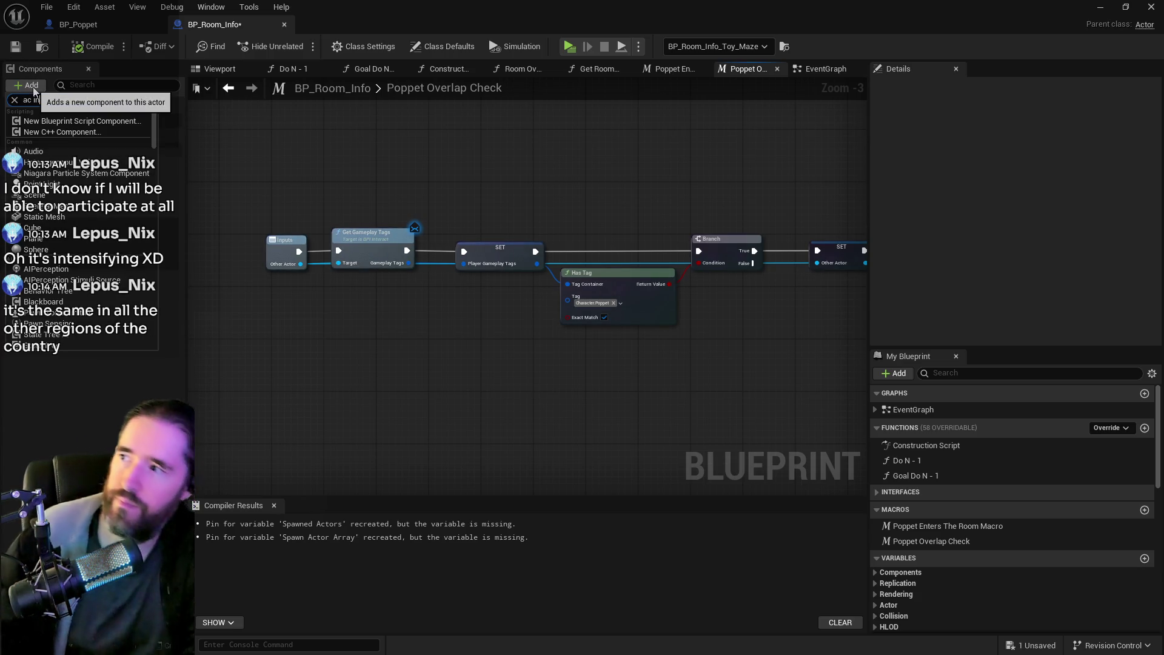
text(ter)
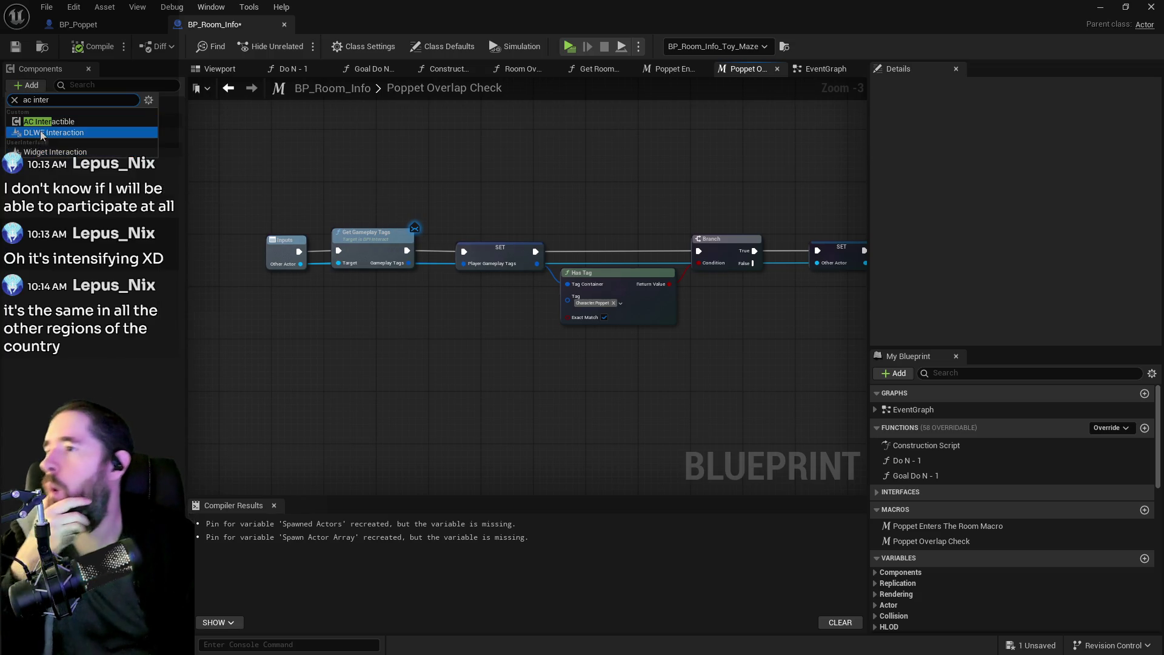
click(41, 134)
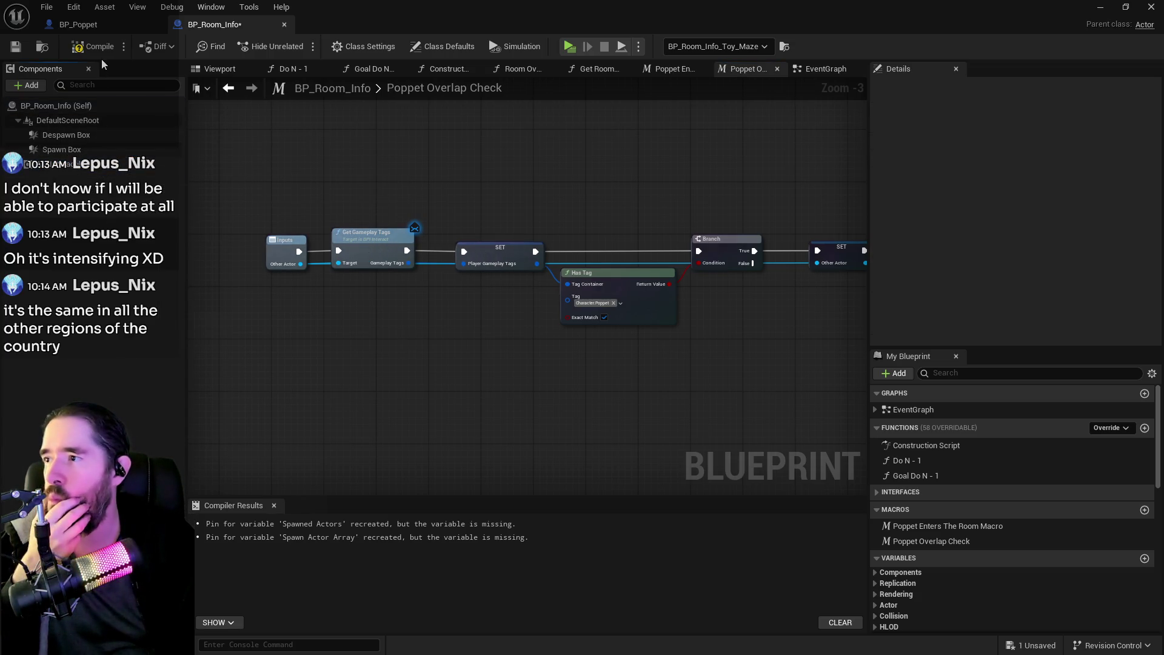
click(16, 47)
Place an AC_Interactible reference beside the On Box Overlap events and search its 'overlap' actions.
click(824, 69)
drag(358, 336, 523, 307)
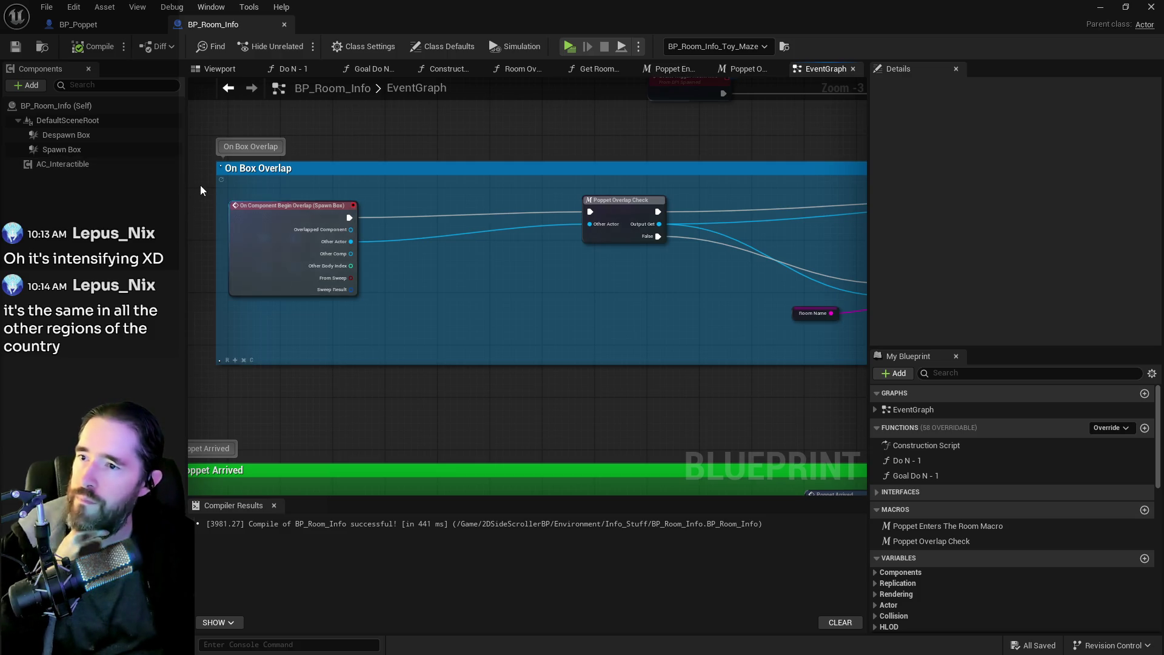
mouse_move(112, 167)
mouse_down()
mouse_move(432, 285)
mouse_move(536, 288)
mouse_up()
text(poppet ove)
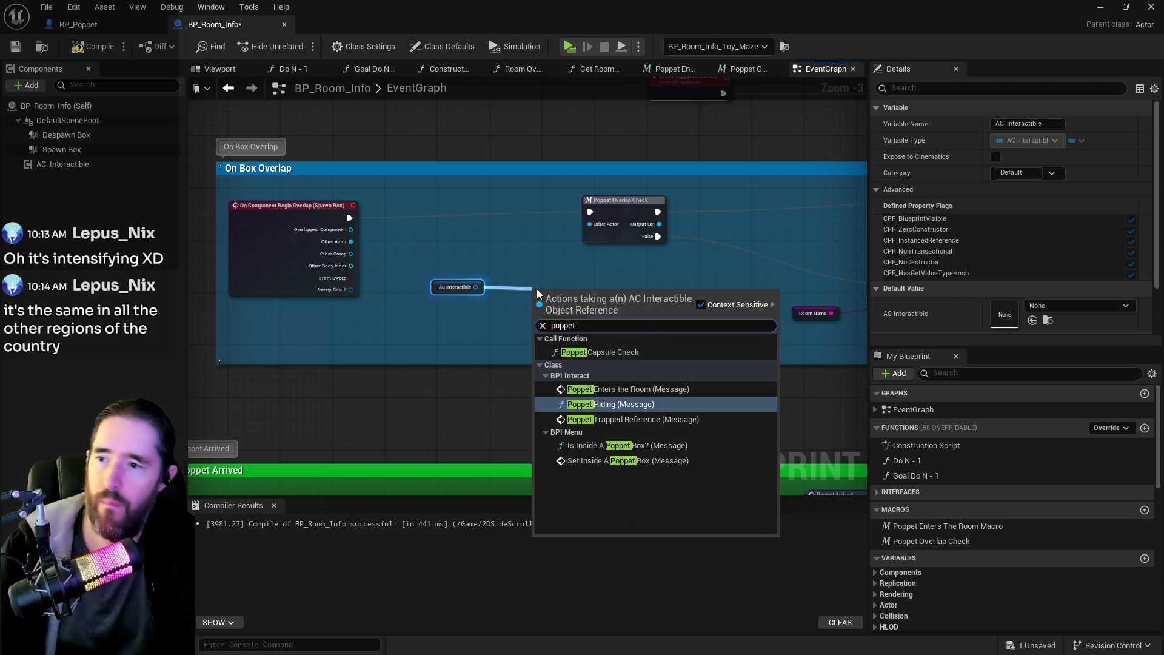
key(BackSpace)
key(BackSpace)
key(BackSpace)
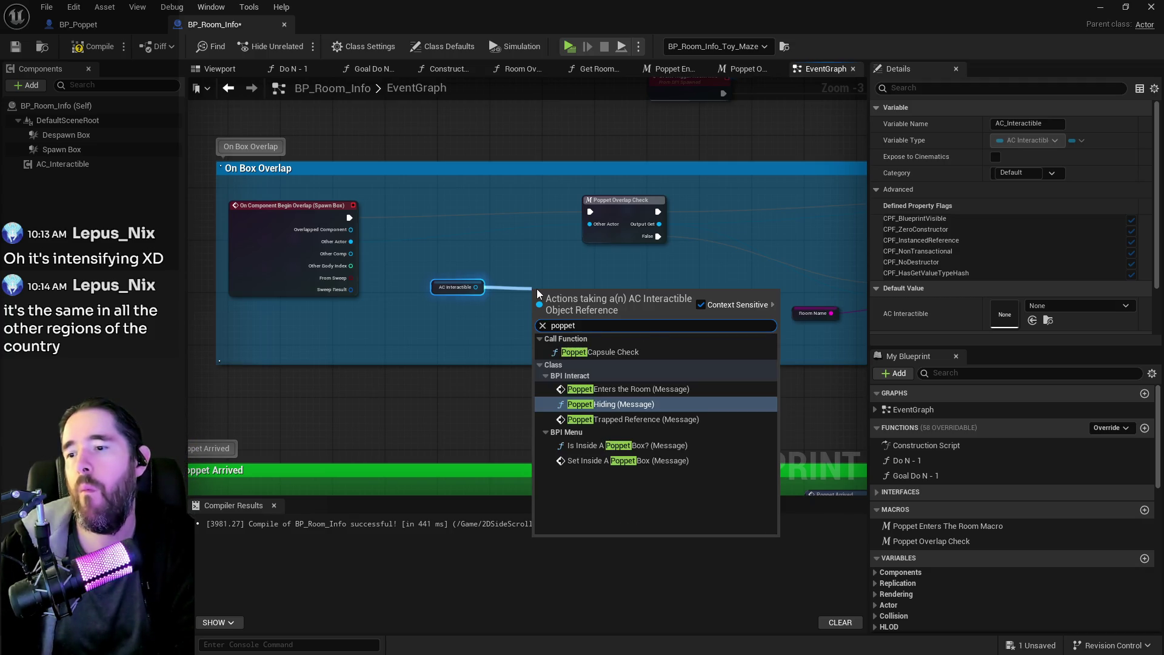
text(overlap)
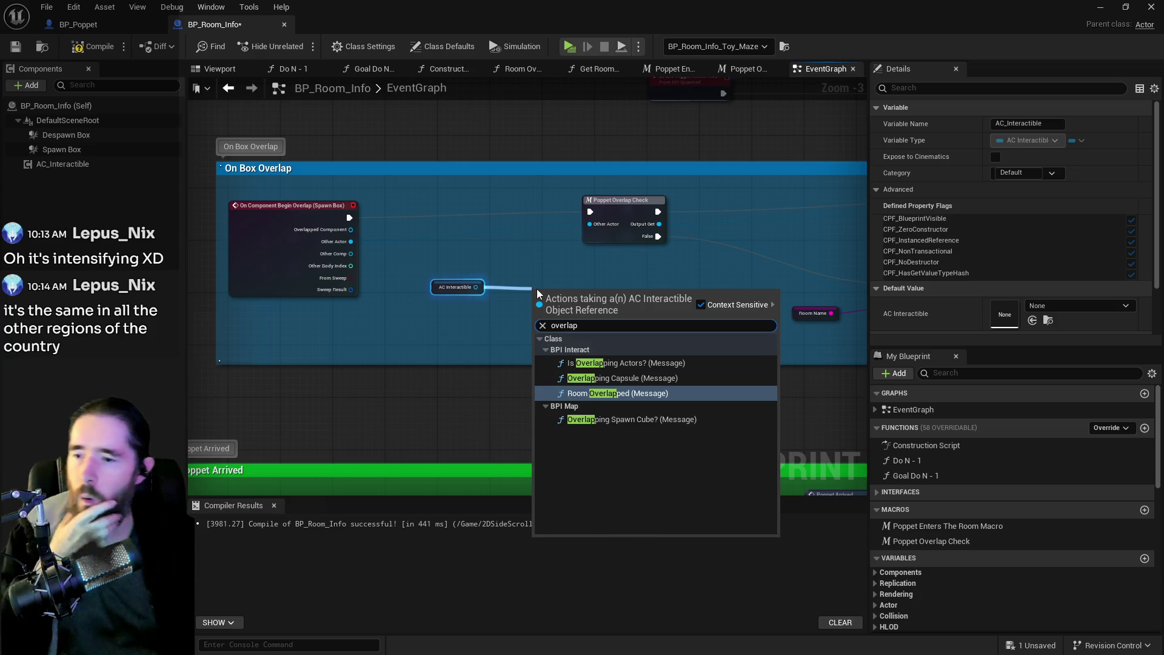
click(468, 309)
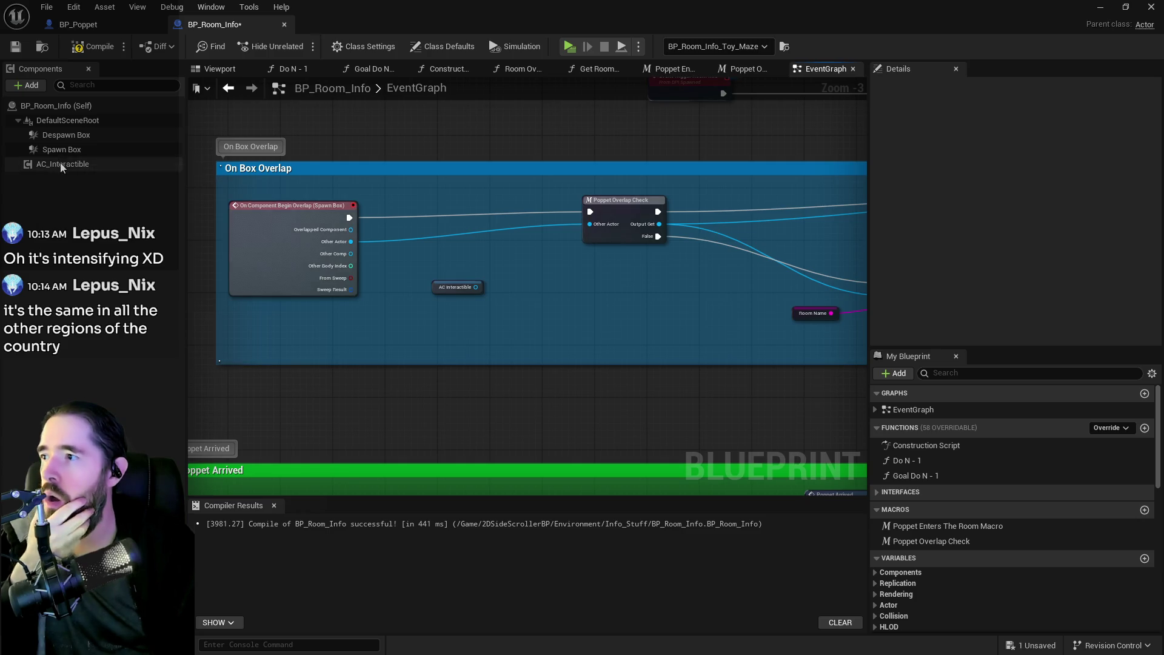
Inspect the AC_Interactible component's blueprint, then return to the BP_Room_Info graph.
right_click(62, 168)
click(143, 347)
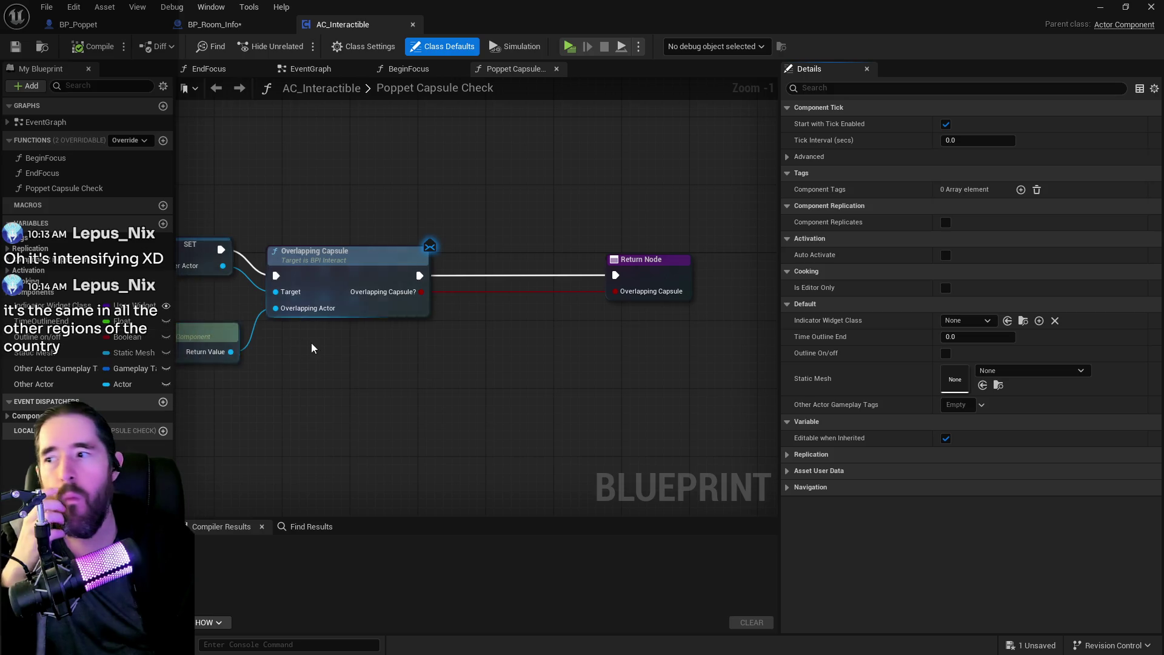
click(229, 28)
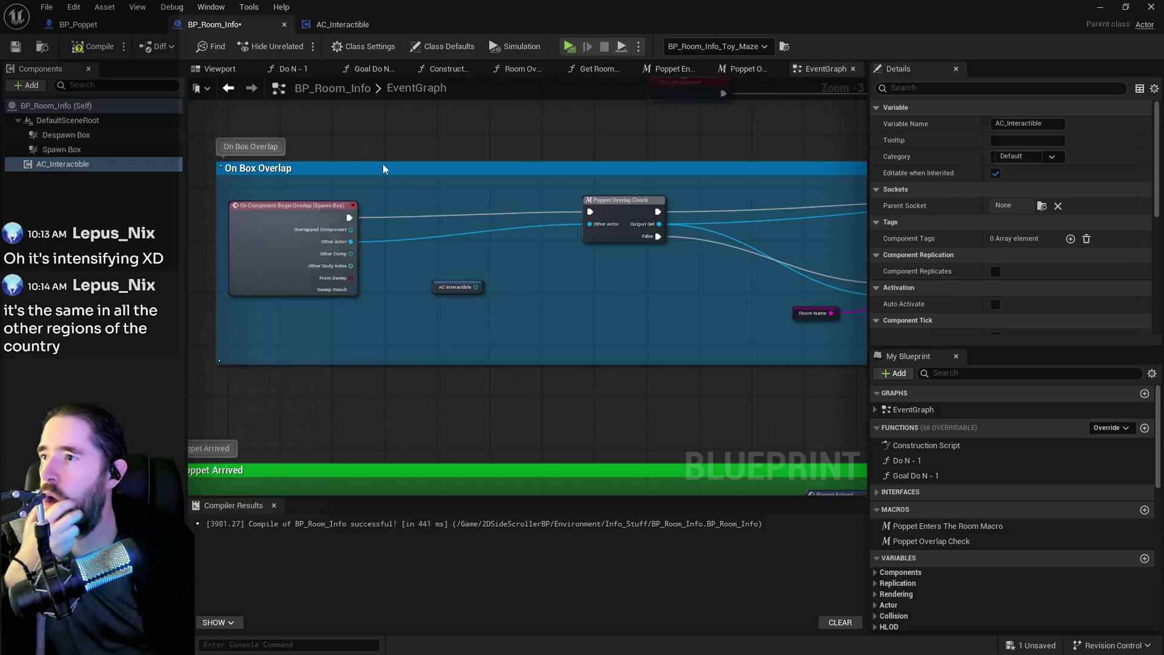
Add a Poppet Capsule Check node off AC Interactible, beside Poppet Overlap Check.
drag(475, 286, 530, 298)
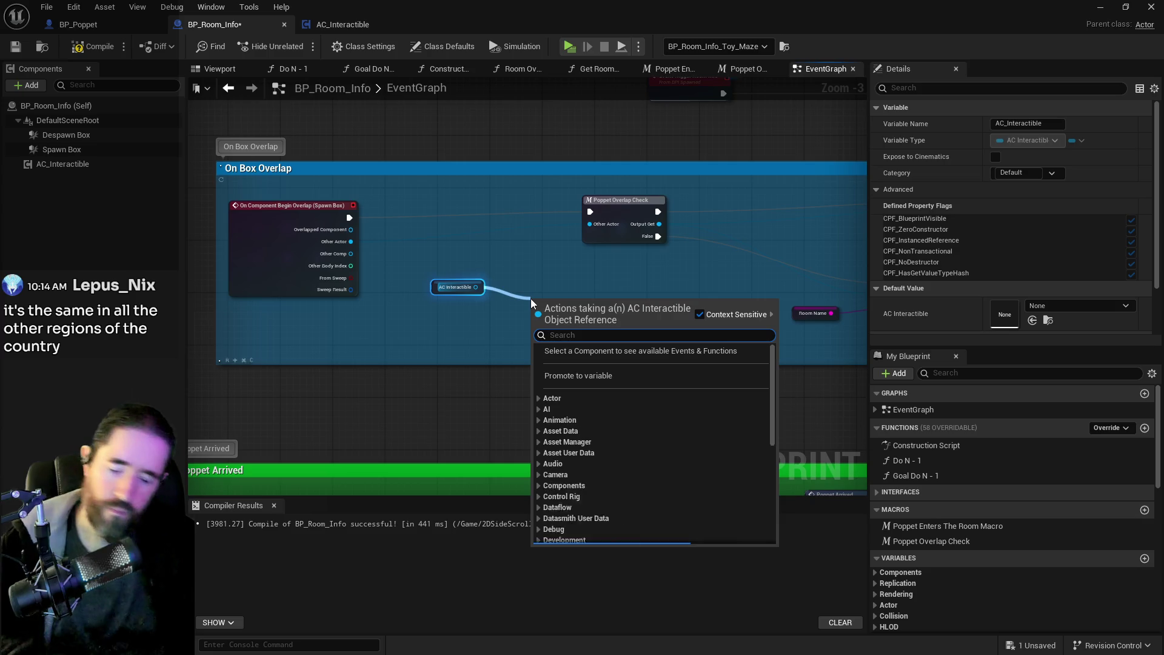
text(poppet ca)
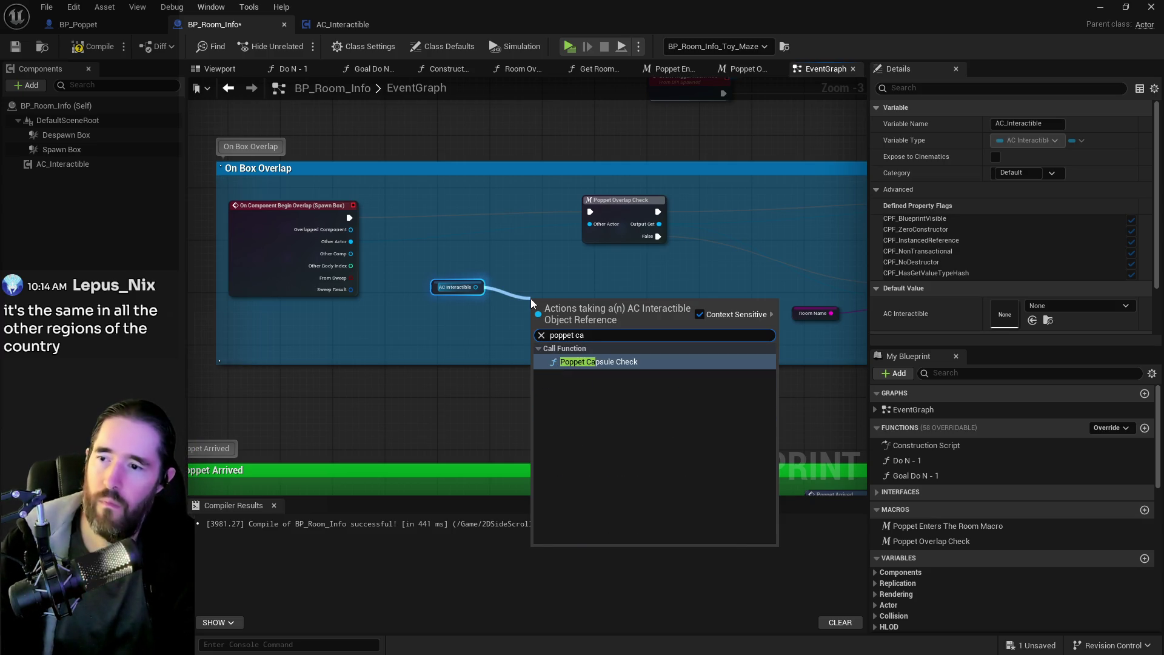
click(572, 362)
drag(585, 317, 566, 269)
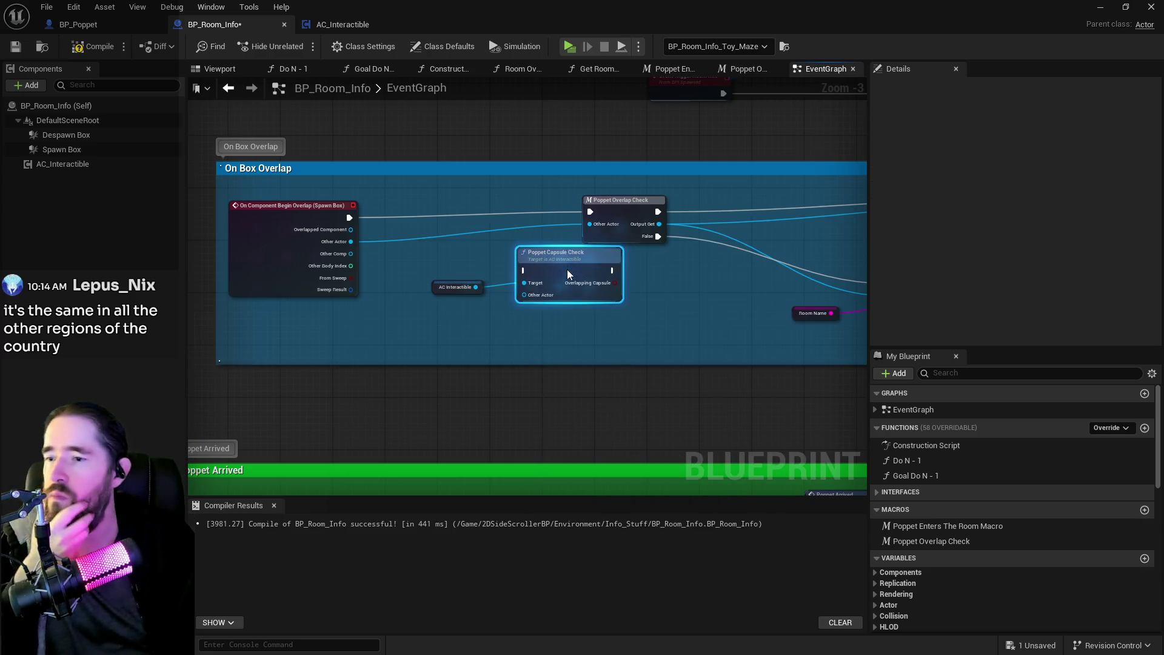
Wire Other Actor and the overlap exec into Poppet Capsule Check, feeding Overlapping Capsule into a Branch.
mouse_move(362, 245)
mouse_down()
mouse_move(434, 282)
mouse_move(522, 295)
mouse_up()
mouse_move(349, 217)
mouse_down()
mouse_move(424, 250)
mouse_move(524, 270)
mouse_move(503, 294)
mouse_move(331, 267)
mouse_up()
mouse_move(407, 276)
mouse_down()
mouse_move(466, 261)
mouse_move(472, 245)
mouse_up()
Line up the Poppet Capsule Check, Branch and Poppet Overlap Check nodes, then open Poppet Capsule Check's graph.
click(363, 243)
drag(421, 200, 542, 186)
click(363, 246)
click(475, 250)
click(379, 249)
drag(380, 249, 347, 190)
drag(449, 265, 417, 206)
drag(350, 286, 329, 228)
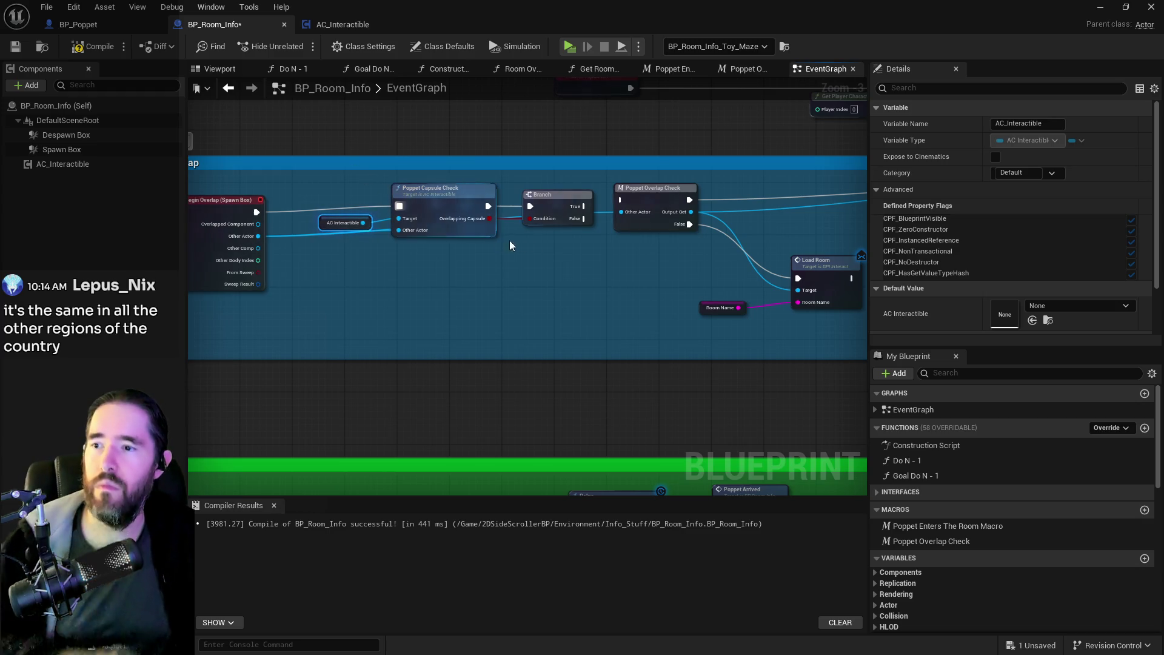
mouse_move(568, 199)
mouse_down()
mouse_move(460, 241)
mouse_move(493, 256)
mouse_move(431, 244)
mouse_move(543, 229)
mouse_up()
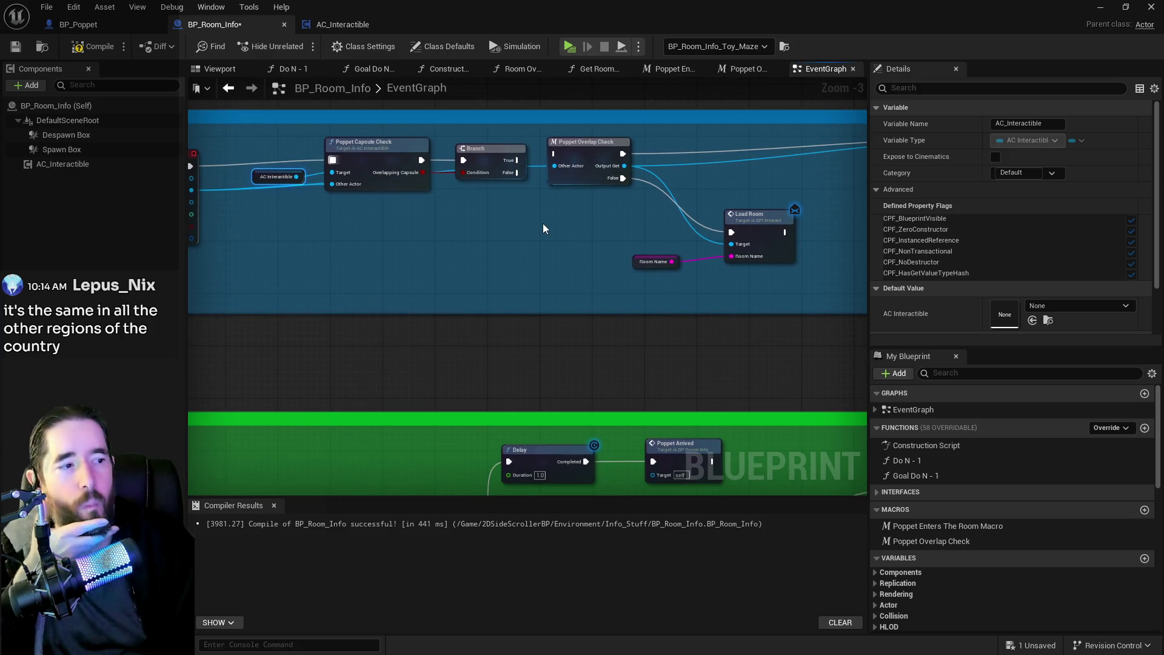
double_click(369, 145)
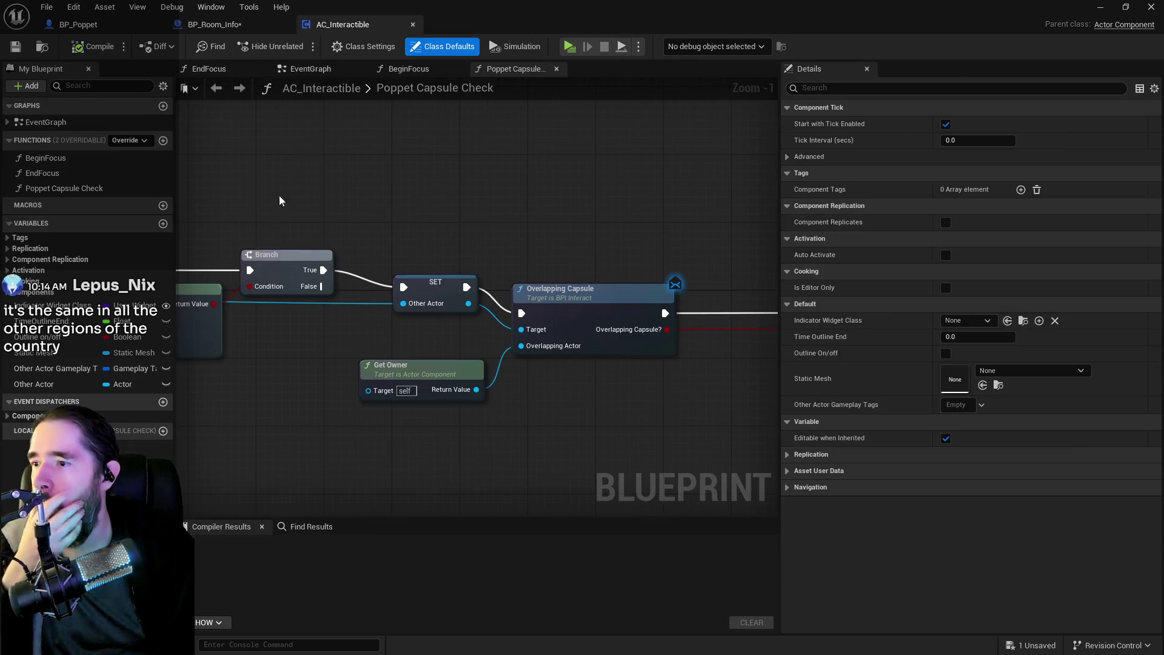
Select the Poppet Capsule Check function's node chain for copying and show AC_Interactible's EventGraph.
scroll(327, 394, down, 5)
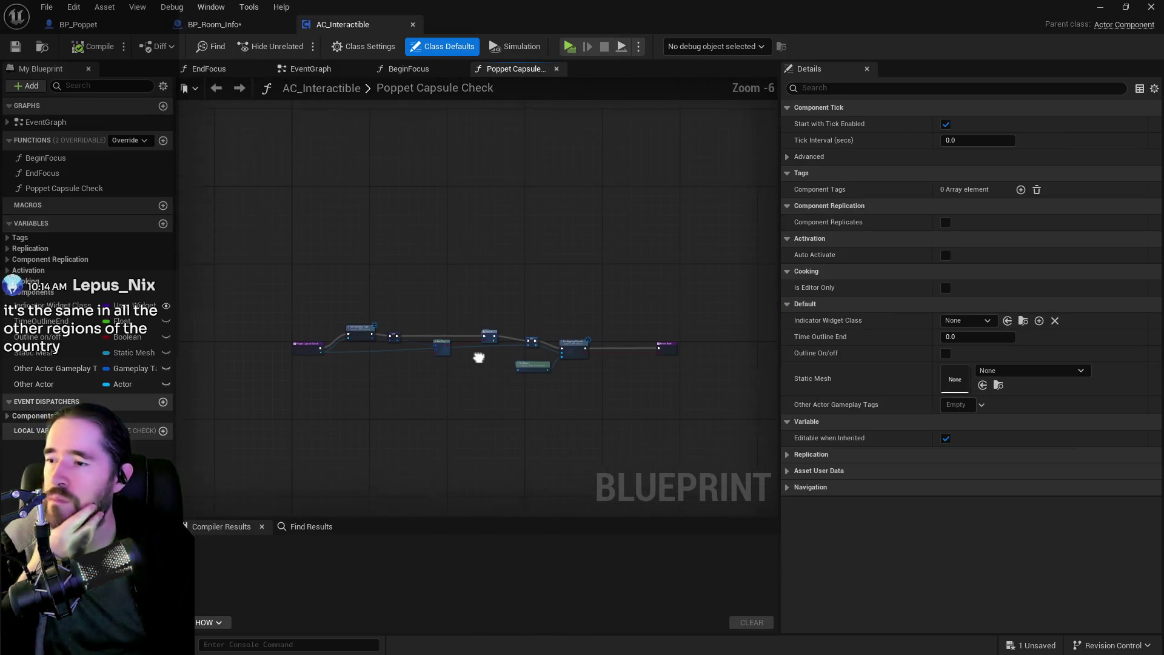
scroll(475, 361, up, 2)
drag(292, 294, 756, 462)
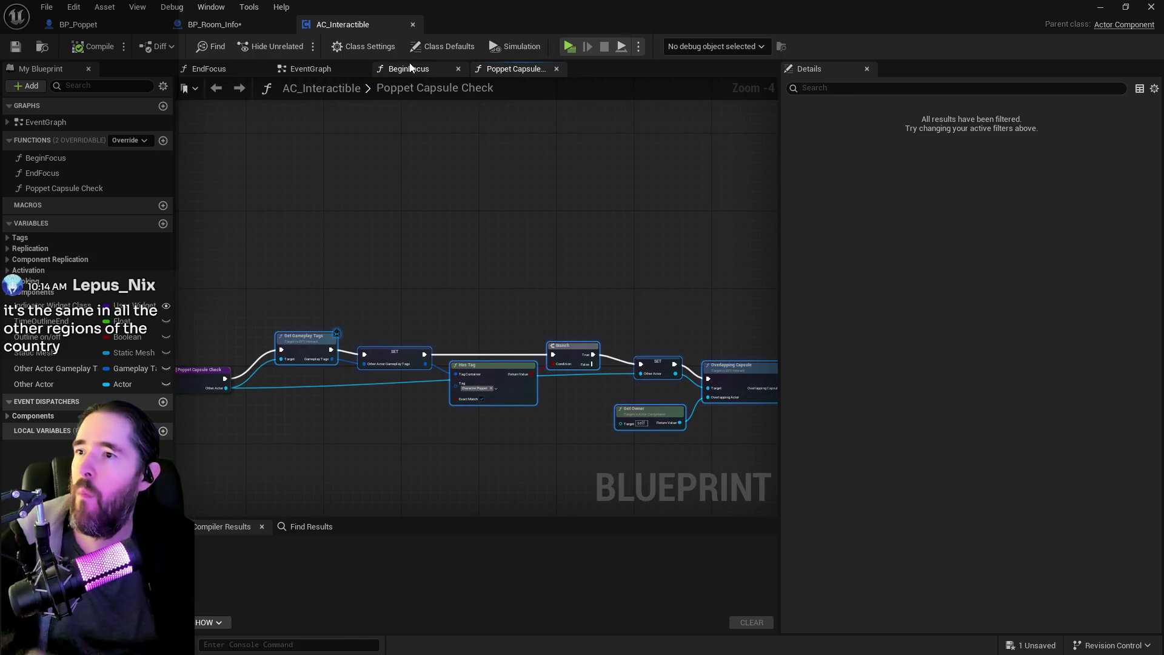
click(352, 68)
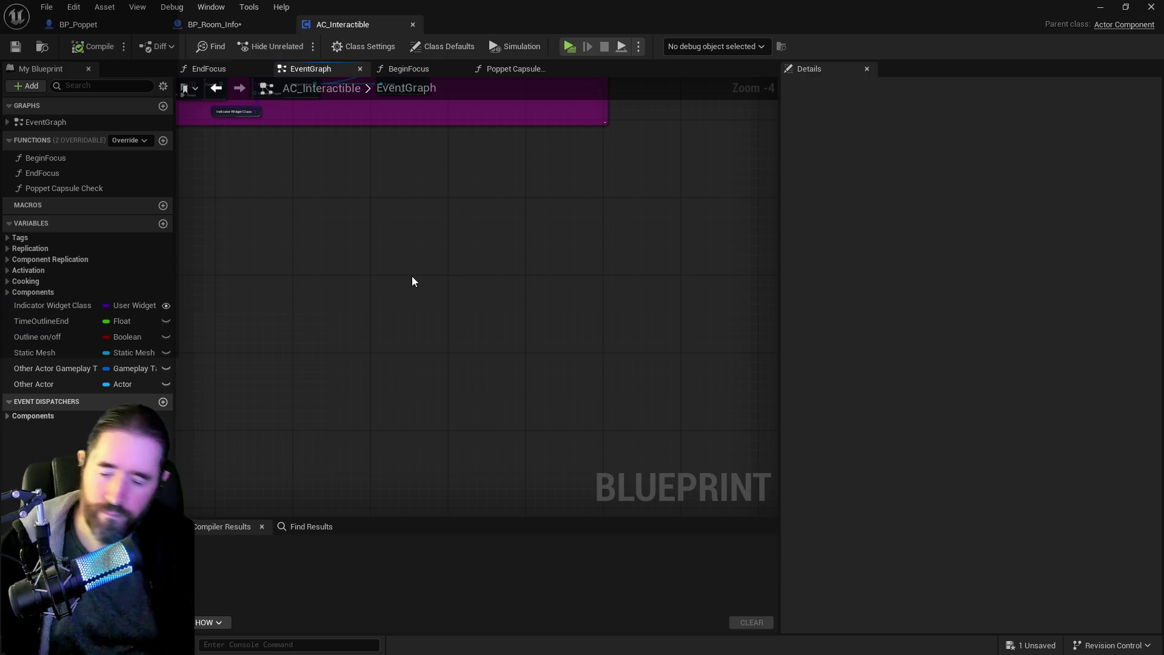
Add a macro named 'Poppet Check' to AC_Interactible and spread its Inputs and Outputs nodes apart.
click(163, 205)
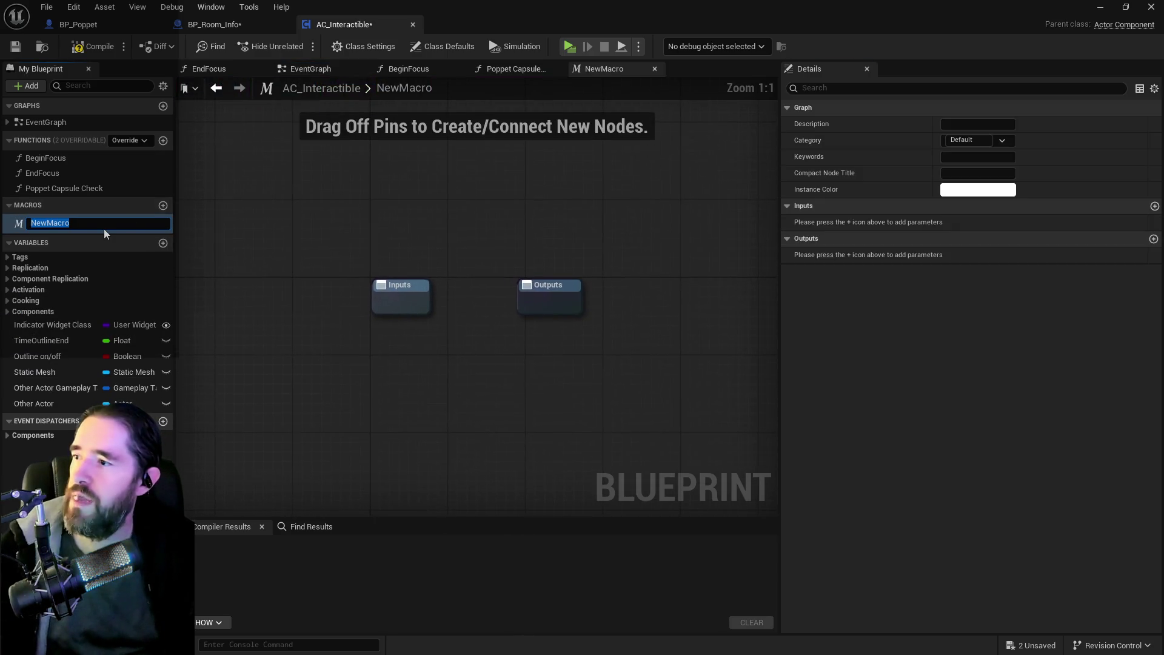
text(P)
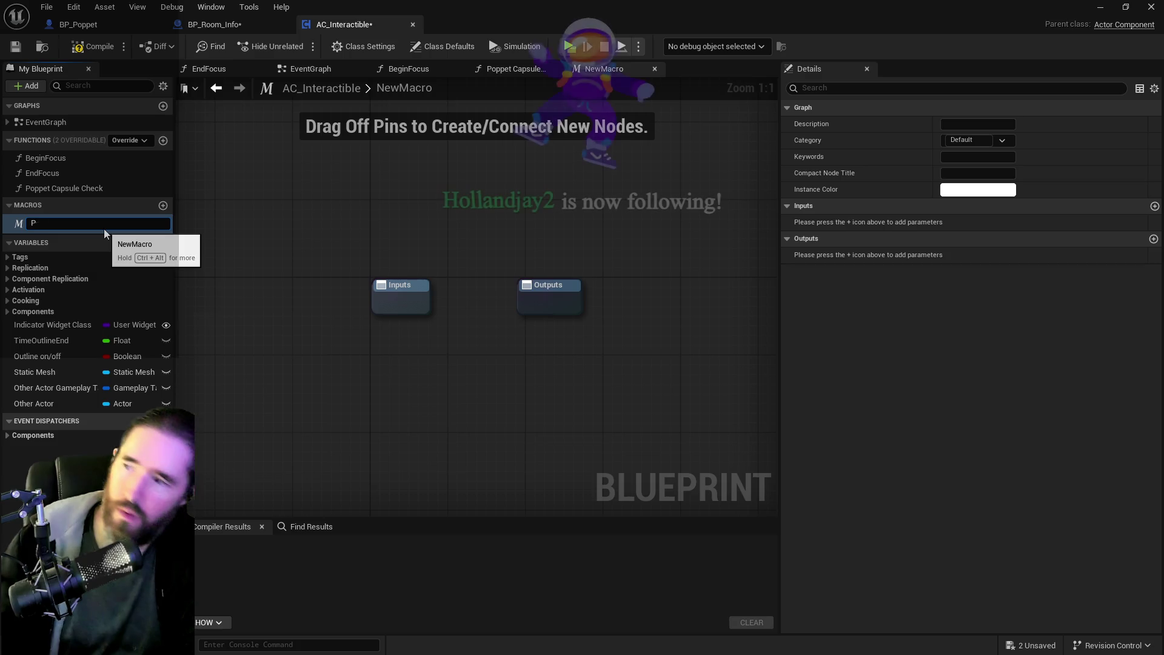
text(oppet Check)
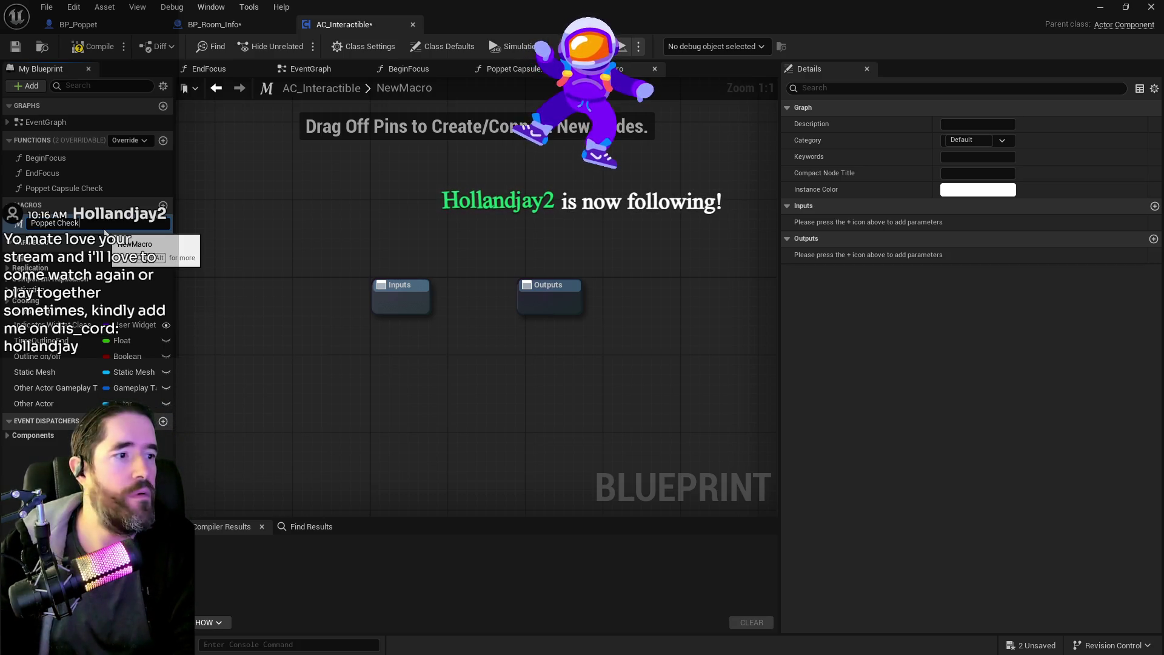
key(Return)
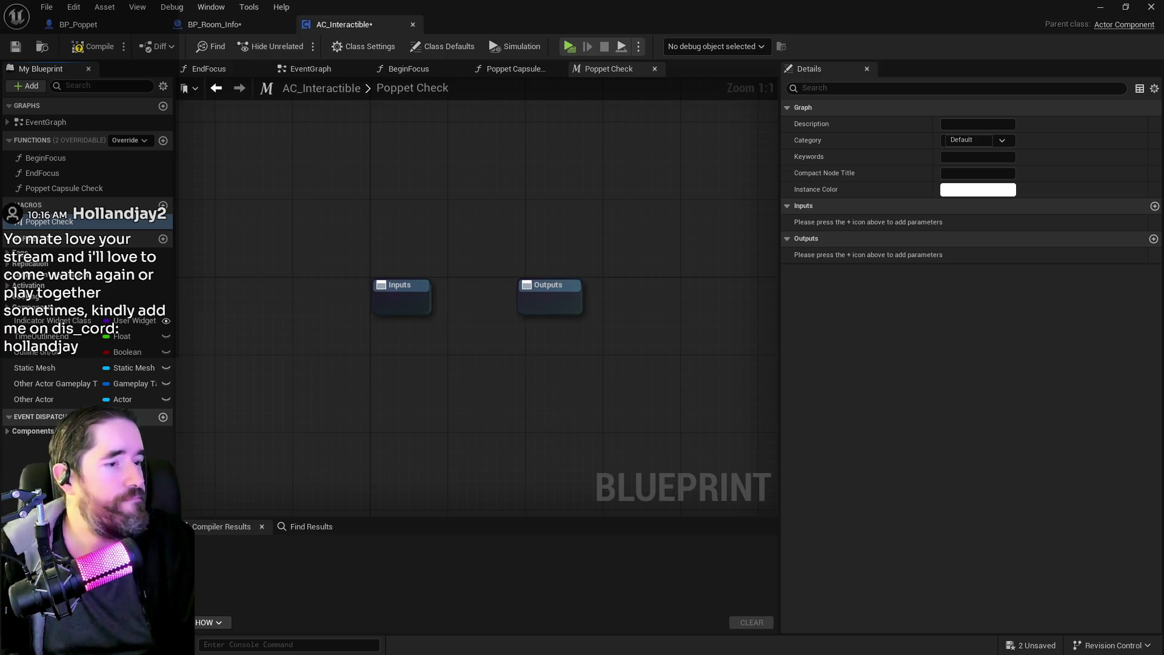
drag(555, 309, 687, 306)
click(386, 297)
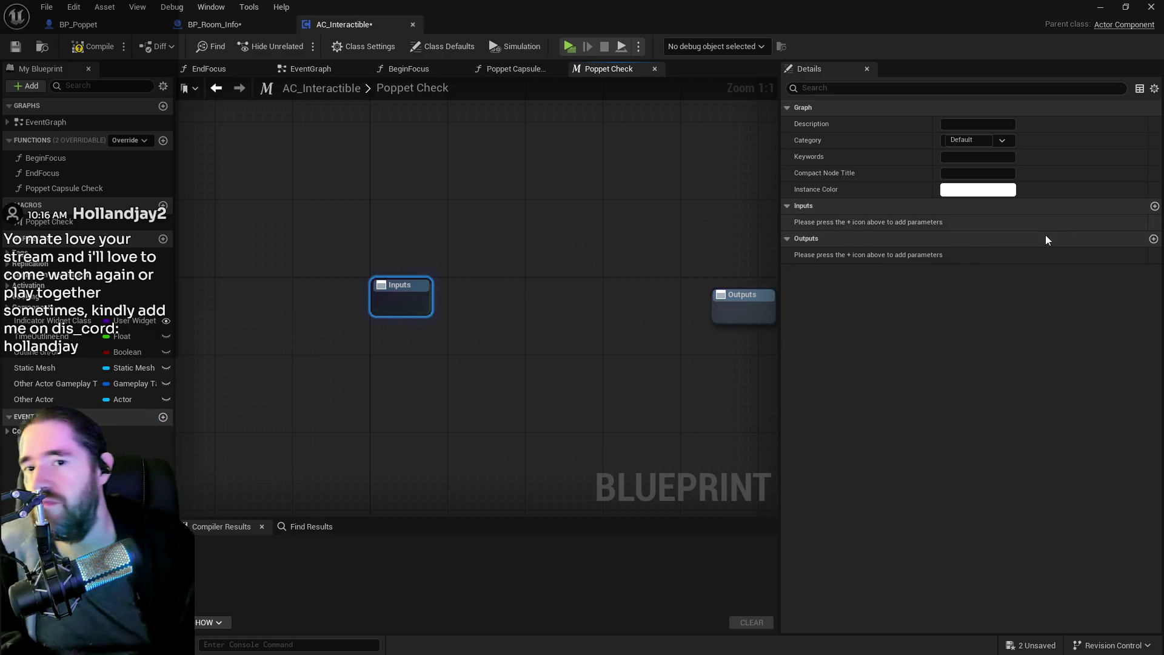
right_click(539, 431)
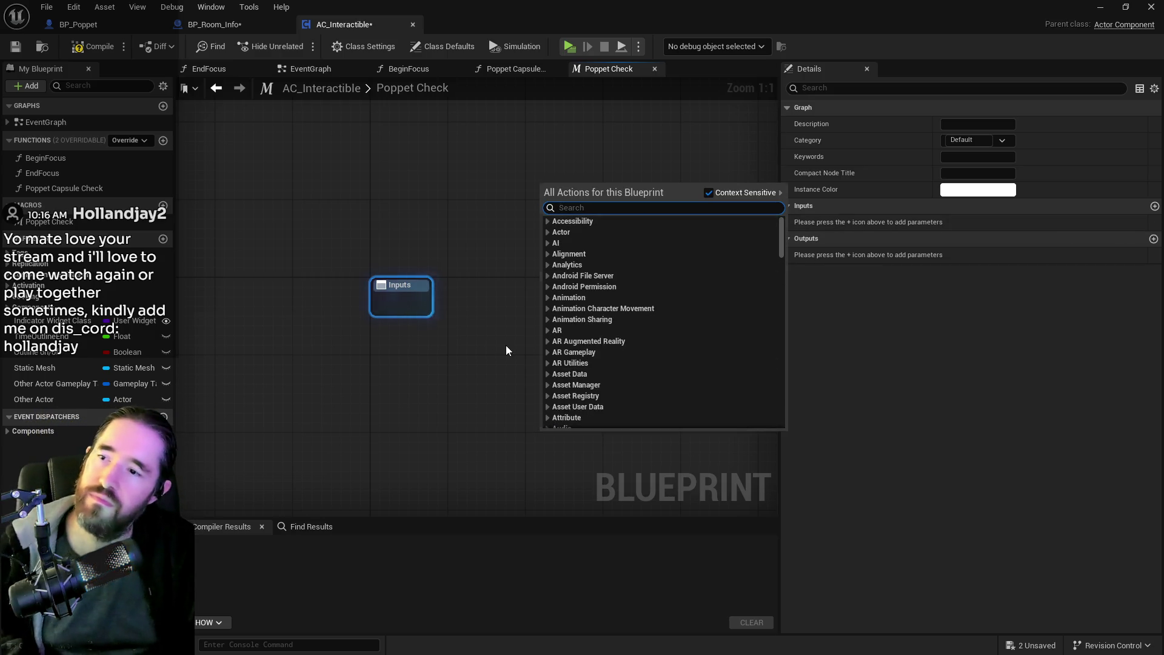
Paste the copied tag-checking nodes with Inputs placed to their left, and add a macro input parameter.
click(526, 388)
key(ctrl+v)
scroll(437, 375, down, 2)
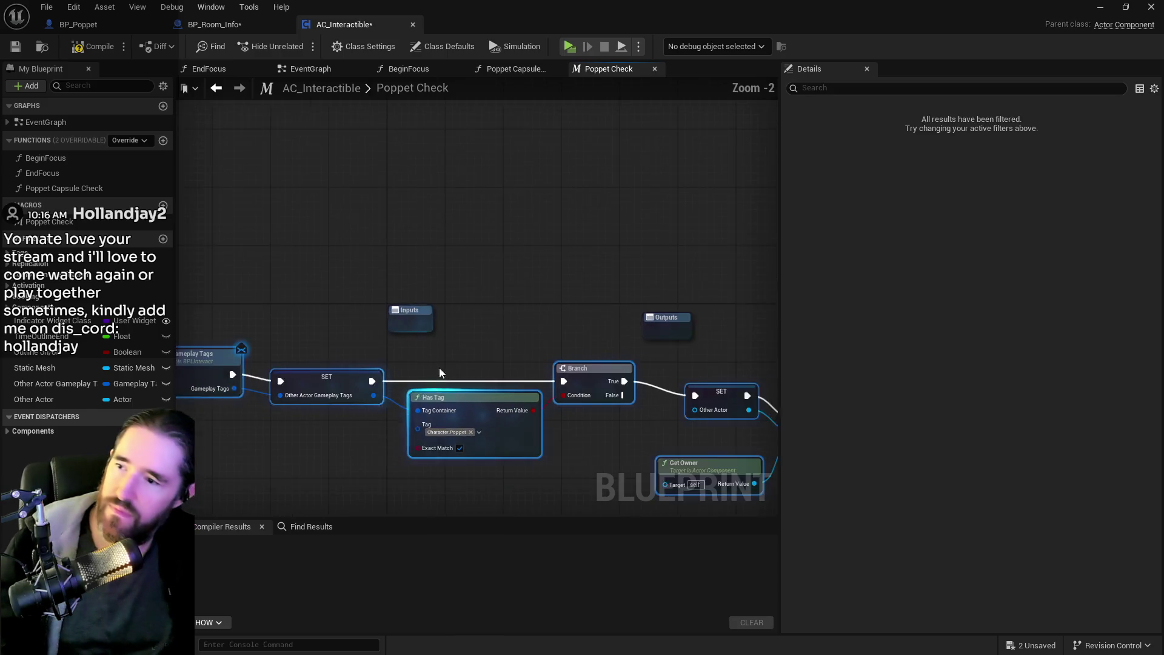
click(562, 253)
key(ctrl+z)
mouse_move(563, 252)
mouse_down()
mouse_move(476, 312)
mouse_move(723, 293)
mouse_up()
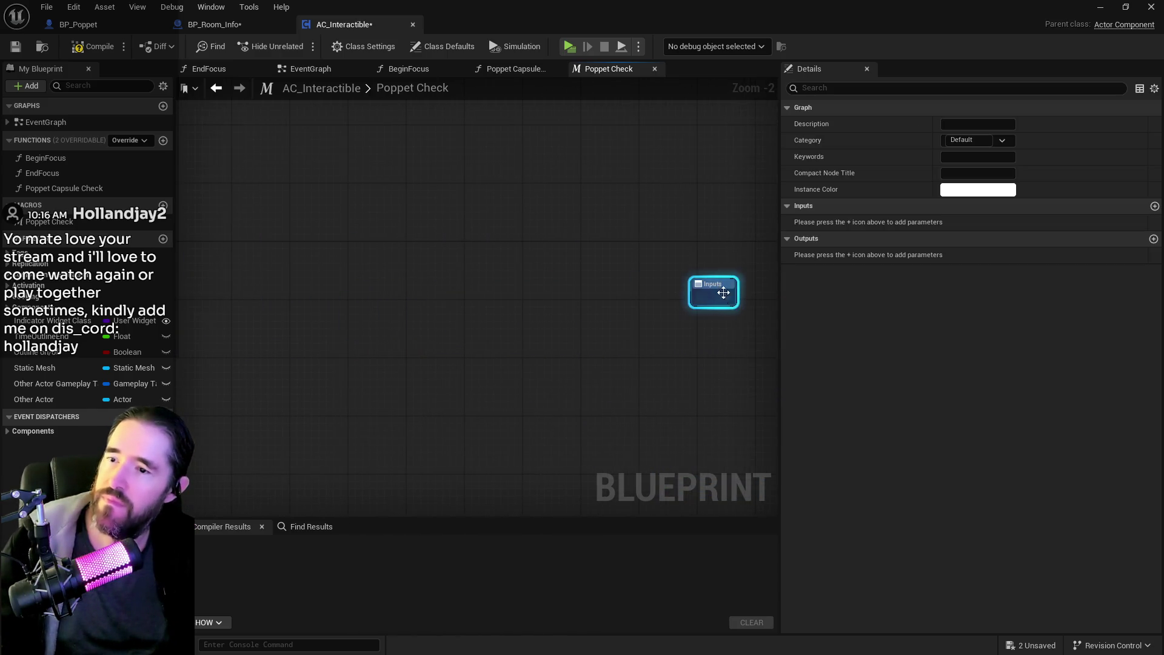
key(ctrl+z)
drag(316, 291, 282, 306)
drag(646, 374, 567, 347)
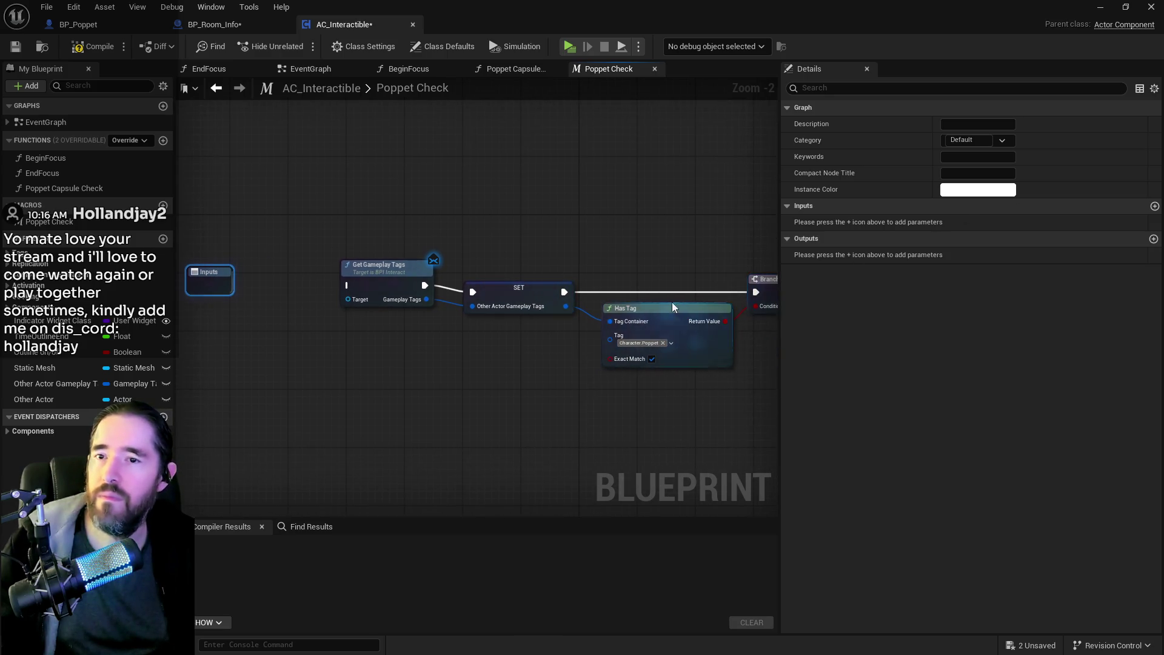
click(1154, 206)
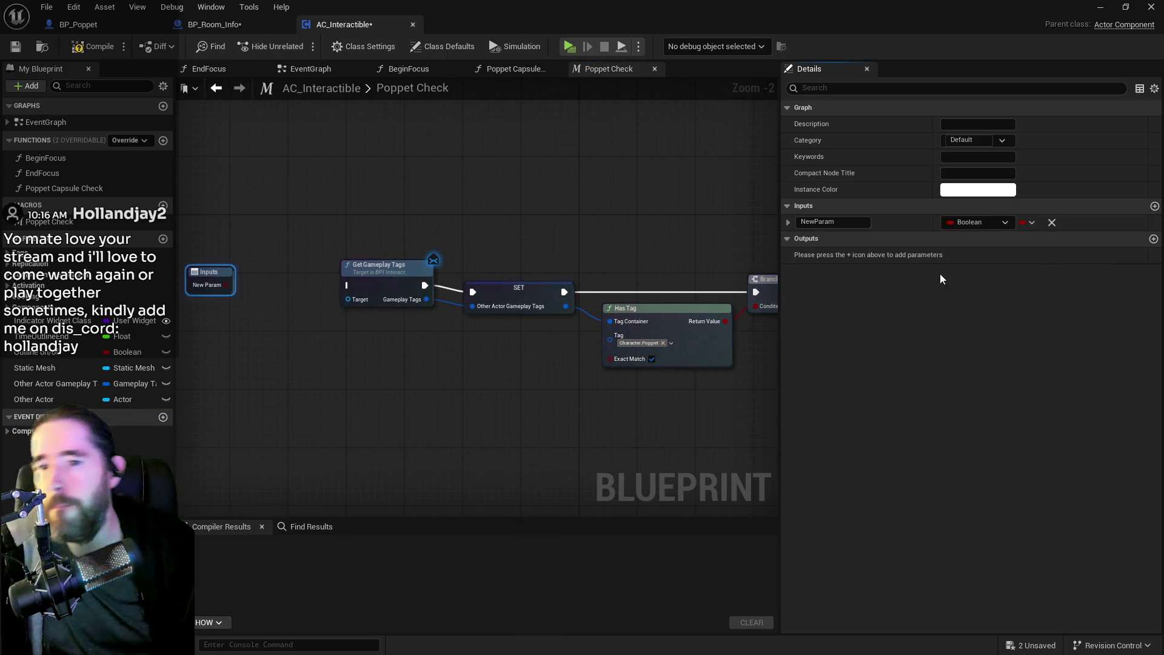
Set the new macro input's type to Actor object reference and name it 'Other Actor'.
click(961, 222)
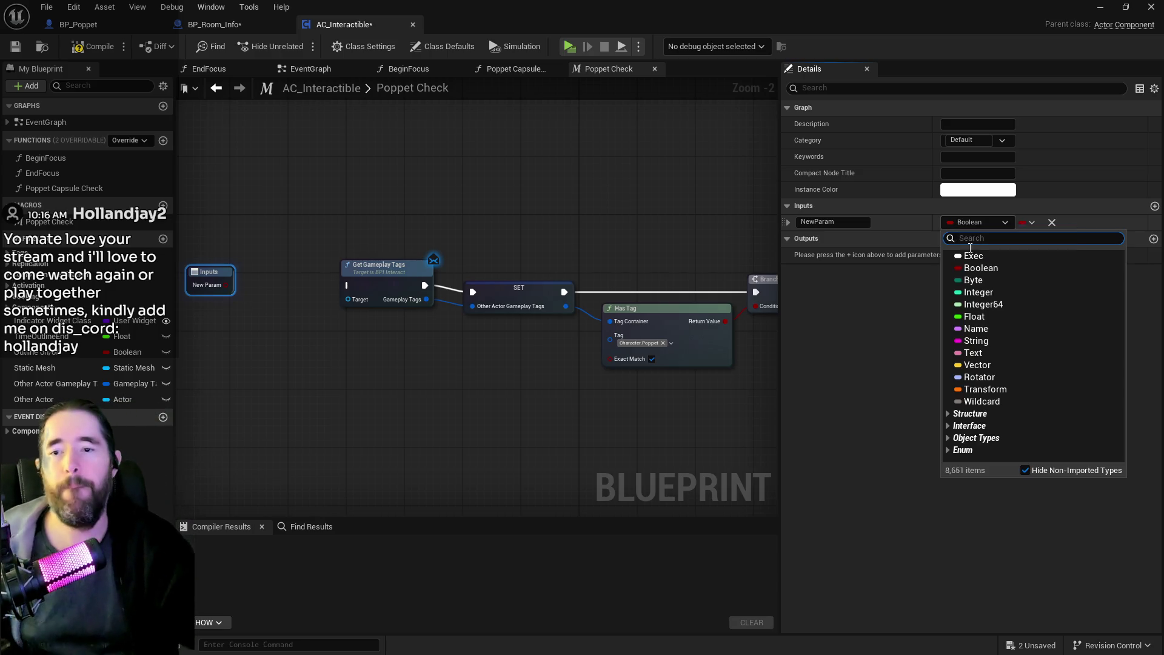
click(950, 415)
scroll(944, 374, down, 3)
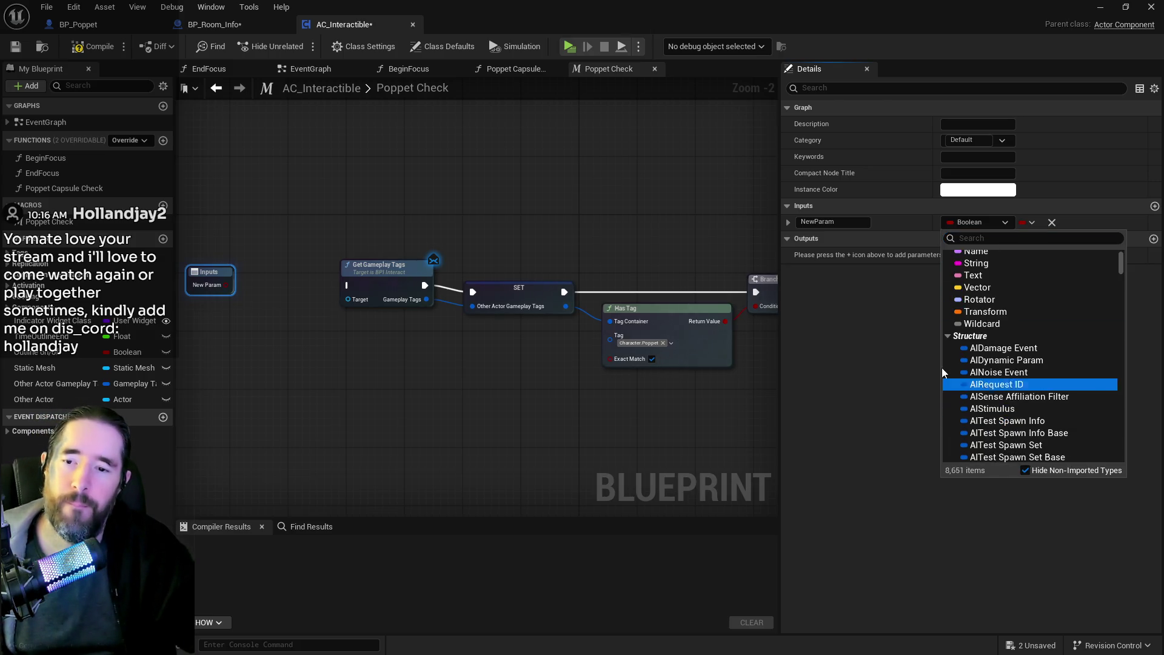
text(actor)
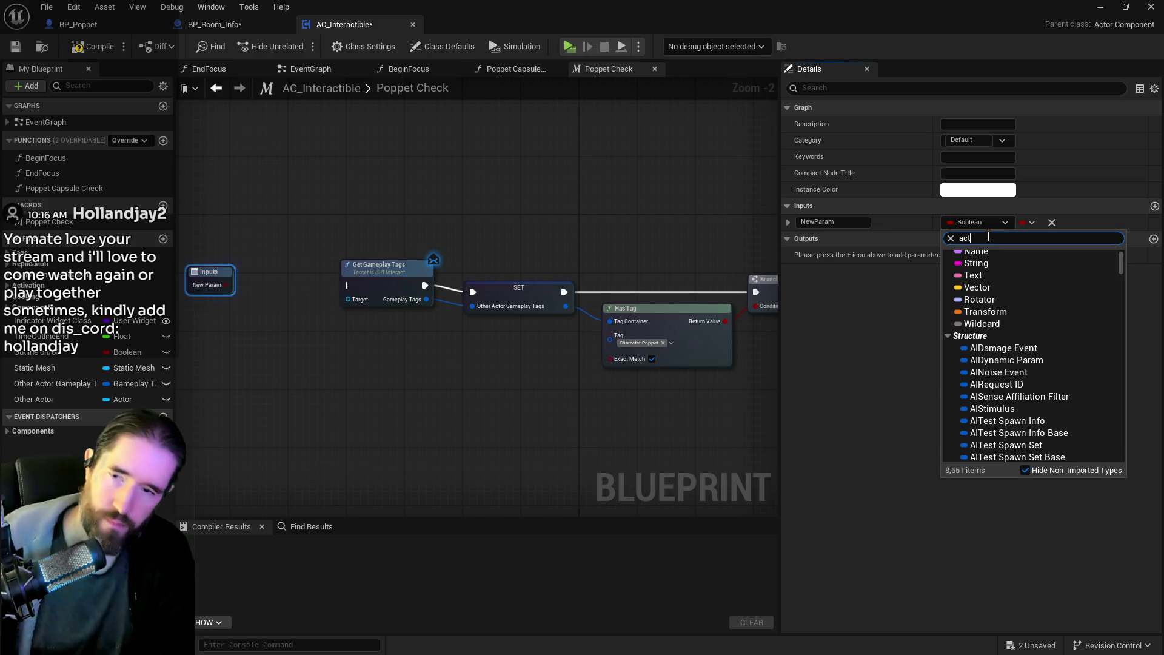
mouse_move(985, 362)
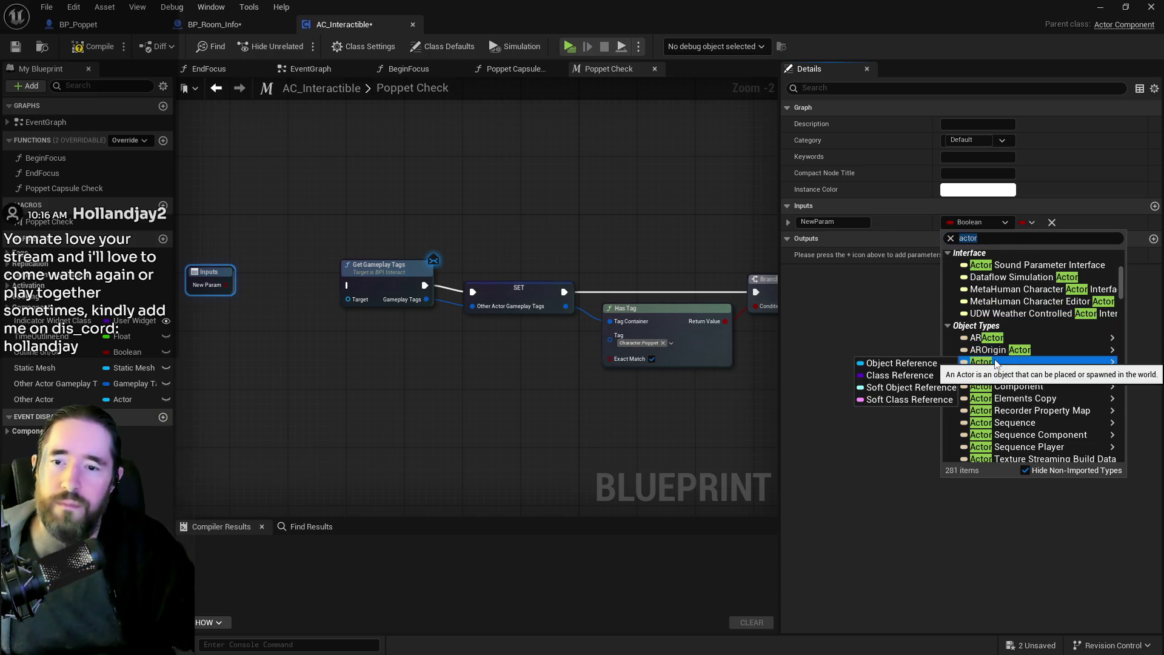
click(930, 363)
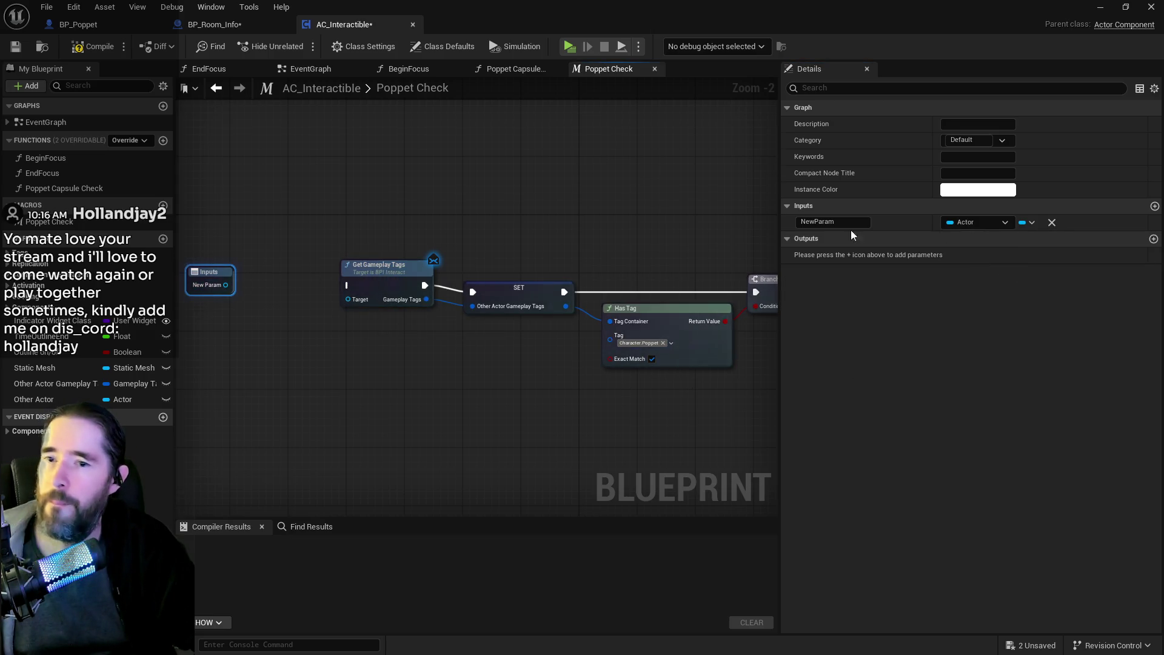
click(824, 222)
text(Other Actor)
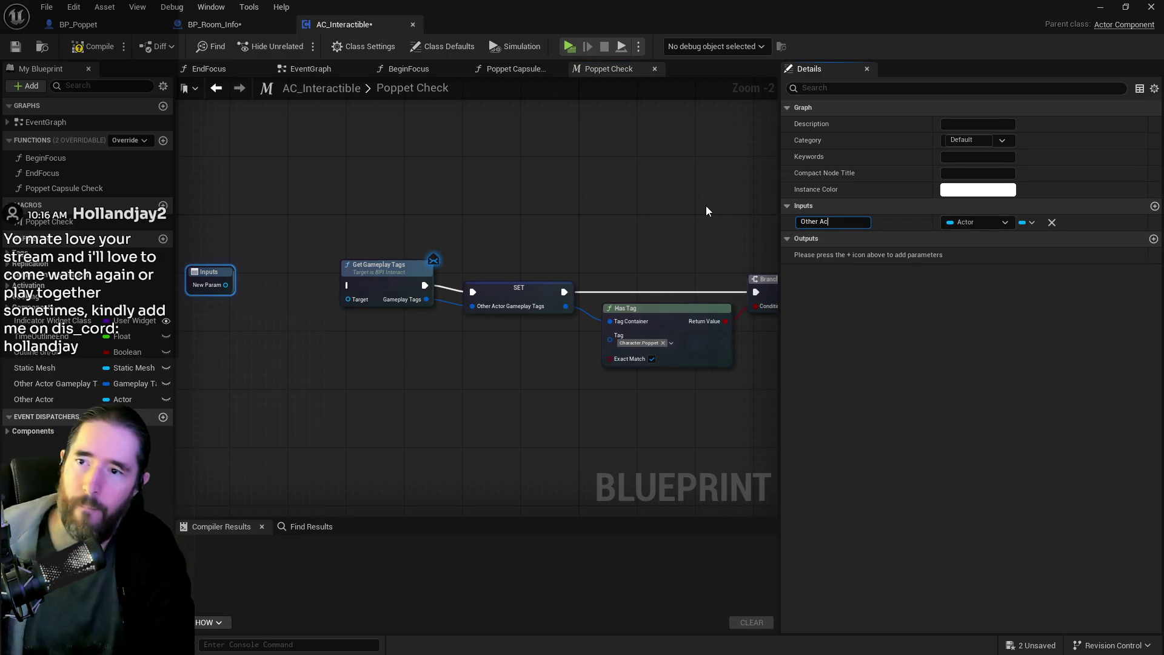
click(647, 475)
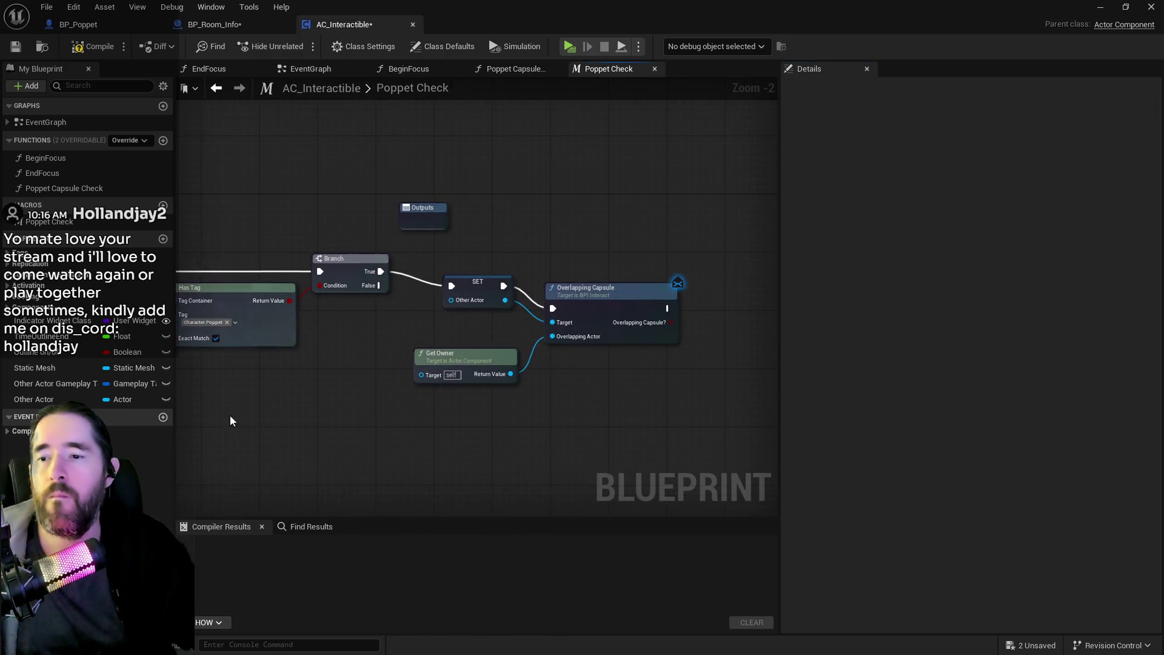
Add a Branch off the Overlapping Capsule? result and line it up with the Outputs node.
mouse_move(427, 209)
mouse_down()
mouse_move(727, 229)
mouse_move(778, 248)
mouse_up()
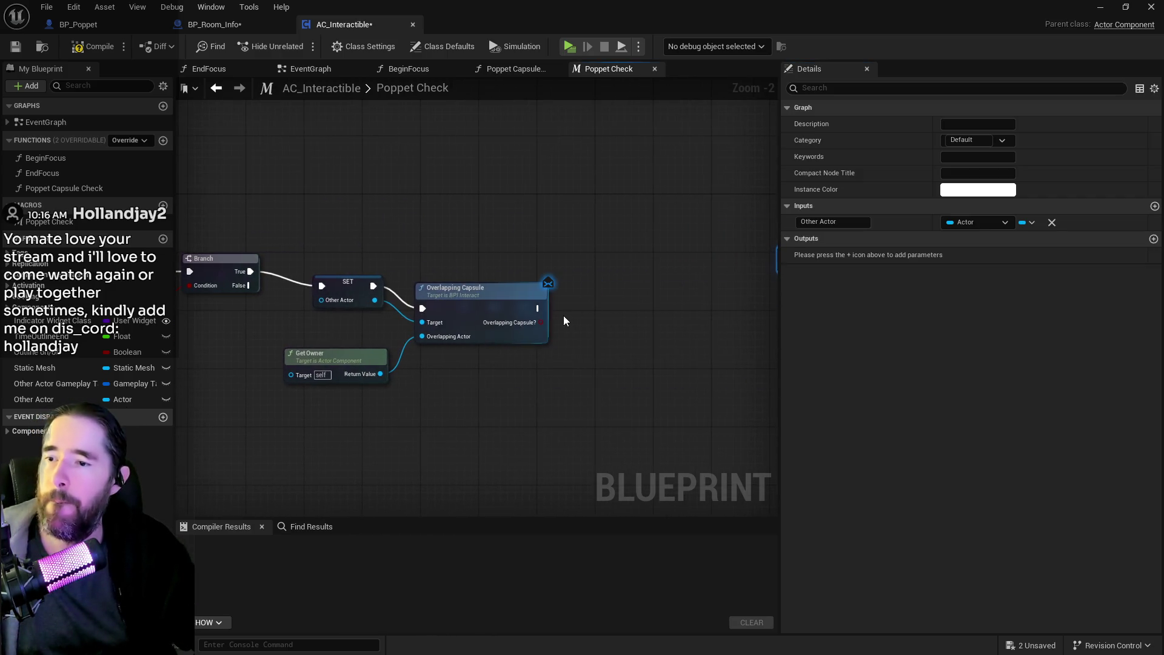
mouse_move(544, 323)
mouse_down()
mouse_move(560, 336)
mouse_move(608, 304)
mouse_up()
click(650, 357)
drag(660, 337, 660, 329)
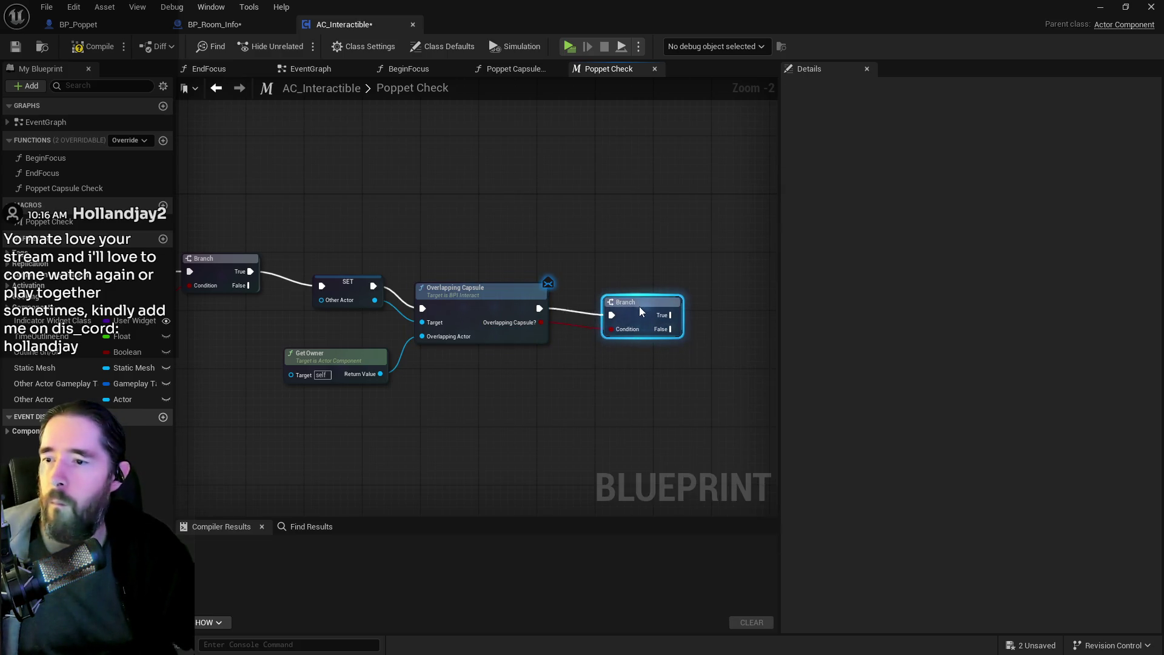
mouse_move(515, 303)
mouse_down()
mouse_move(493, 337)
mouse_move(519, 365)
mouse_up()
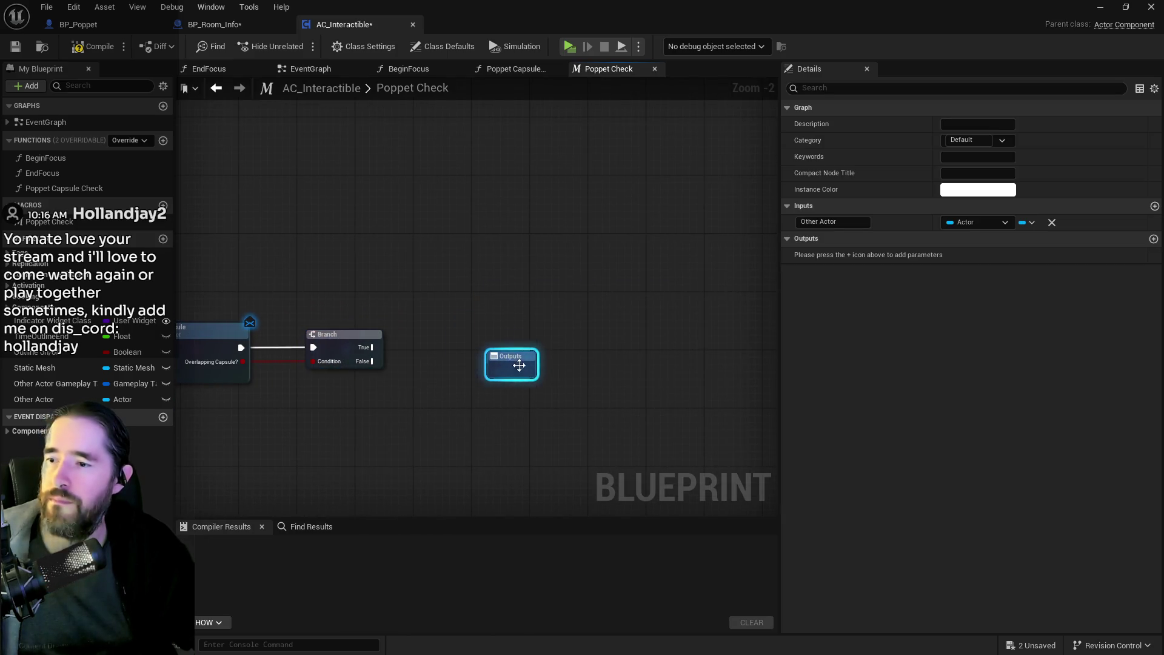
Wire Branch True and False into Outputs, and Other Actor into Get Gameplay Tags Target.
mouse_move(369, 346)
mouse_down()
mouse_move(515, 378)
mouse_move(500, 368)
mouse_up()
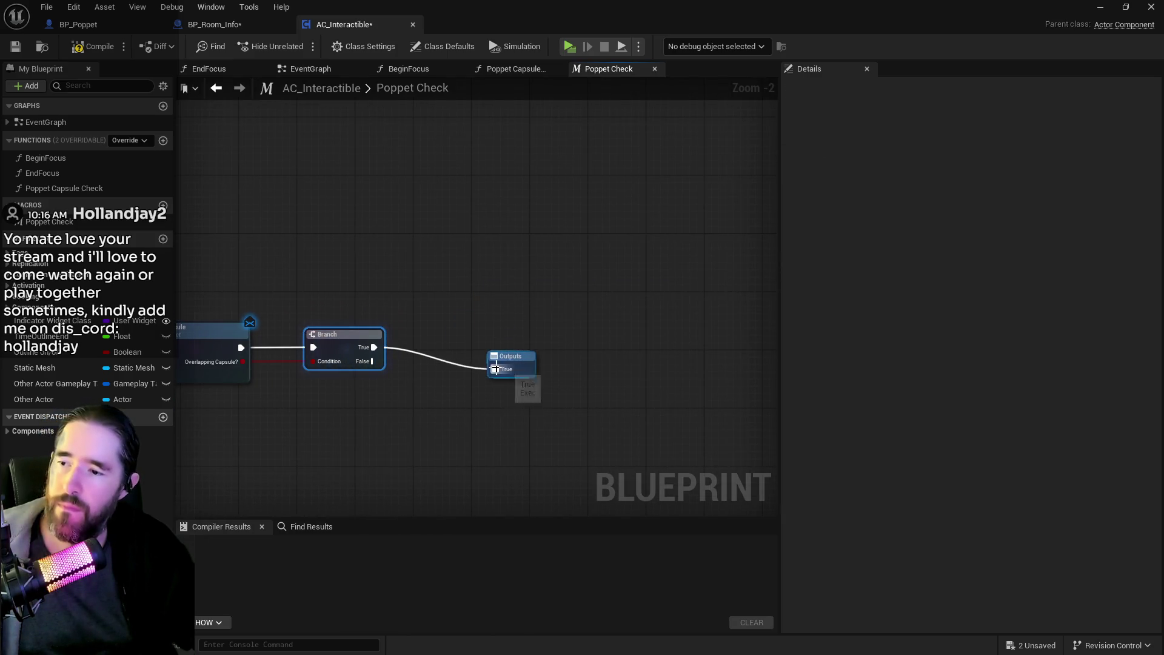
drag(372, 361, 501, 378)
click(500, 378)
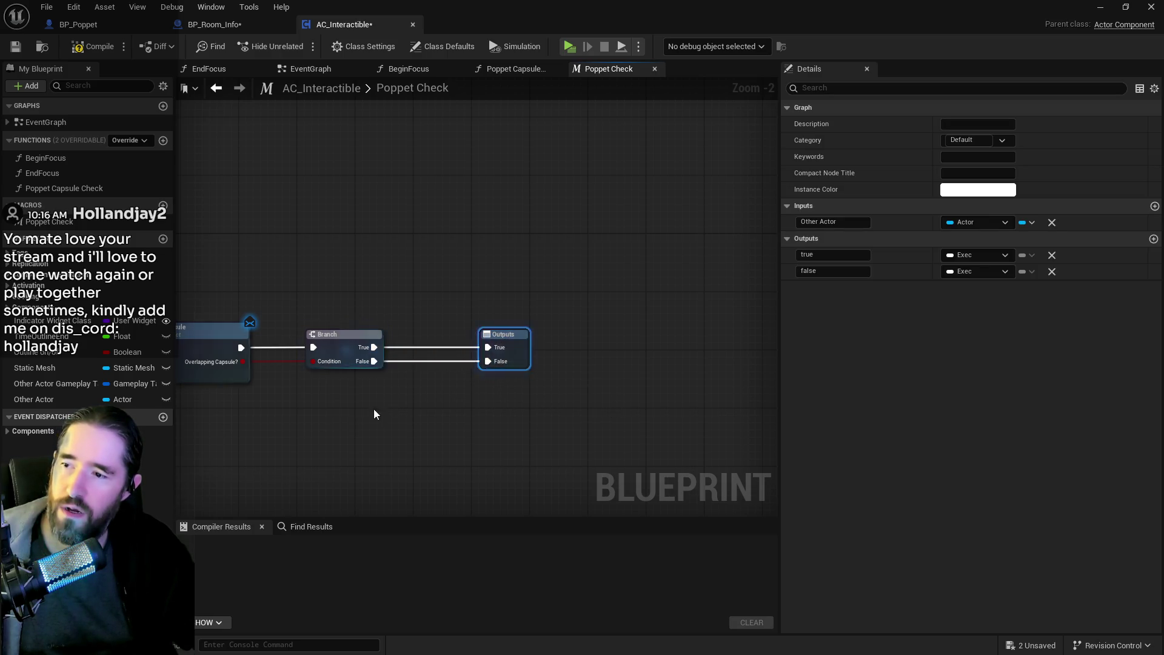
scroll(374, 407, down, 3)
drag(374, 407, 647, 409)
scroll(424, 400, up, 3)
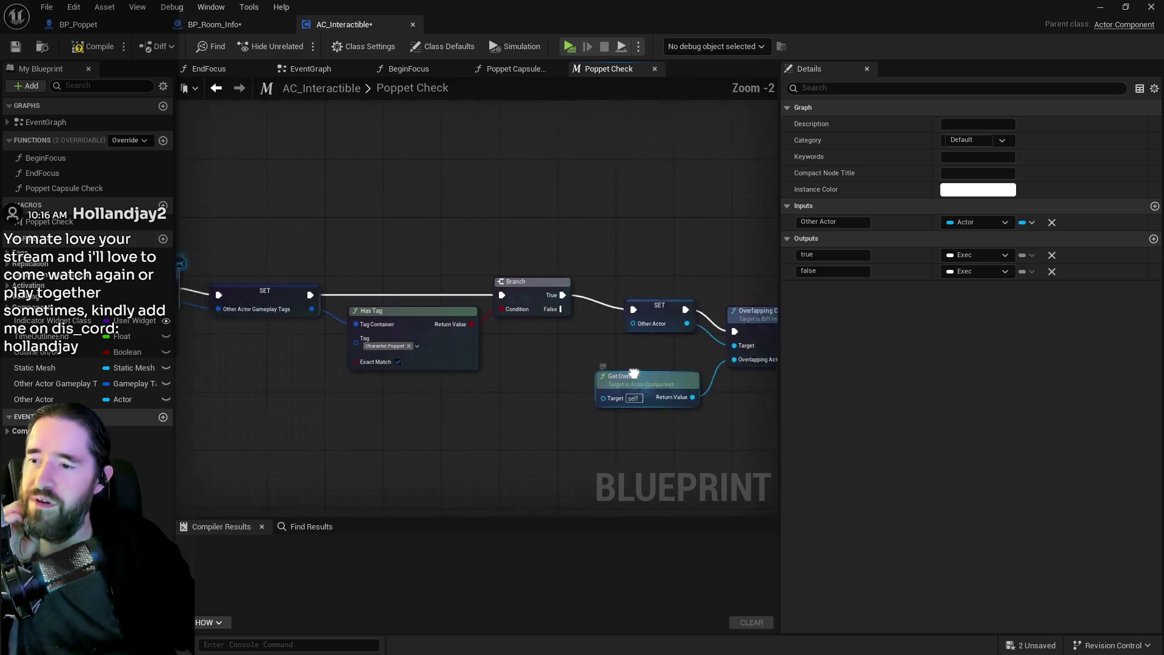
scroll(382, 350, down, 3)
scroll(292, 306, up, 2)
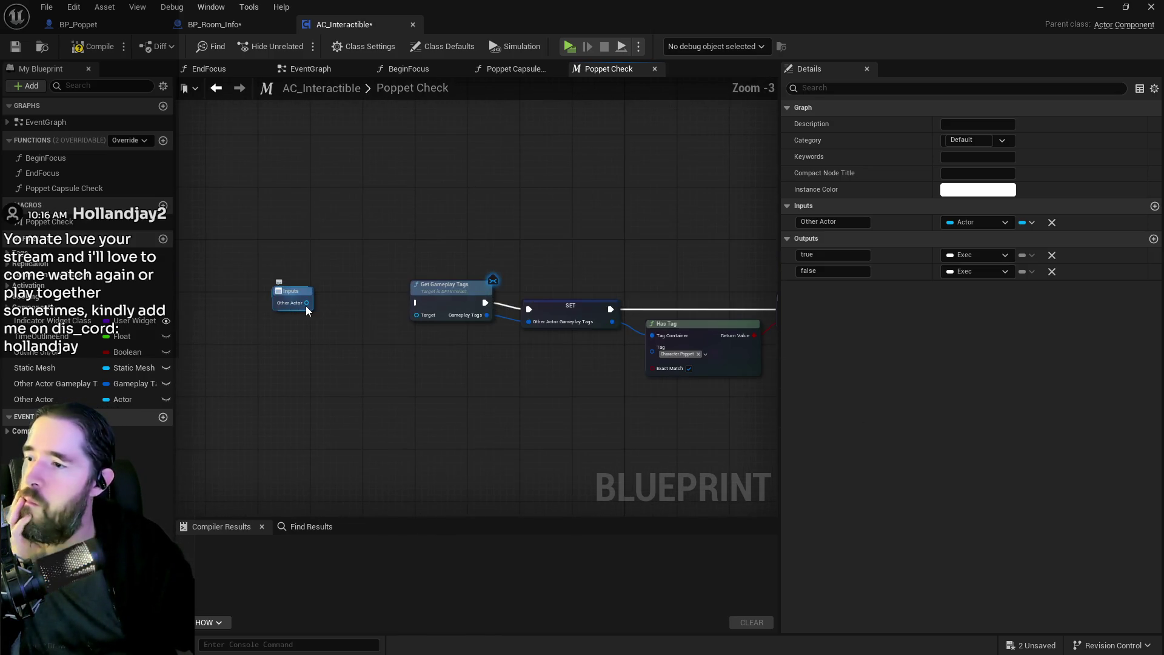
mouse_move(305, 306)
mouse_down()
mouse_move(416, 321)
mouse_move(402, 302)
mouse_move(310, 296)
mouse_move(303, 316)
mouse_up()
click(301, 318)
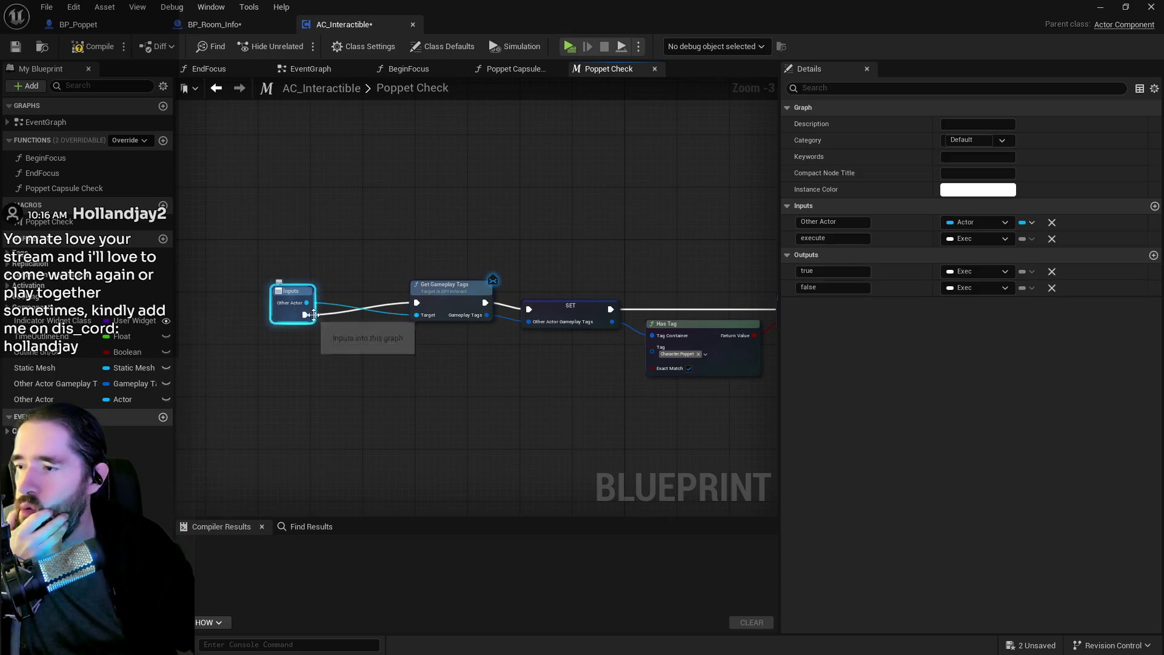
Move the execute input above Other Actor in Poppet Check's inputs.
drag(781, 237, 782, 220)
mouse_move(357, 362)
mouse_down()
mouse_move(374, 364)
mouse_move(404, 289)
mouse_move(297, 315)
mouse_move(491, 289)
mouse_up()
scroll(491, 289, down, 1)
Wire Other Actor into the SET node and compile AC_Interactible.
mouse_move(324, 260)
mouse_down()
mouse_move(732, 303)
mouse_move(755, 275)
mouse_move(527, 279)
mouse_up()
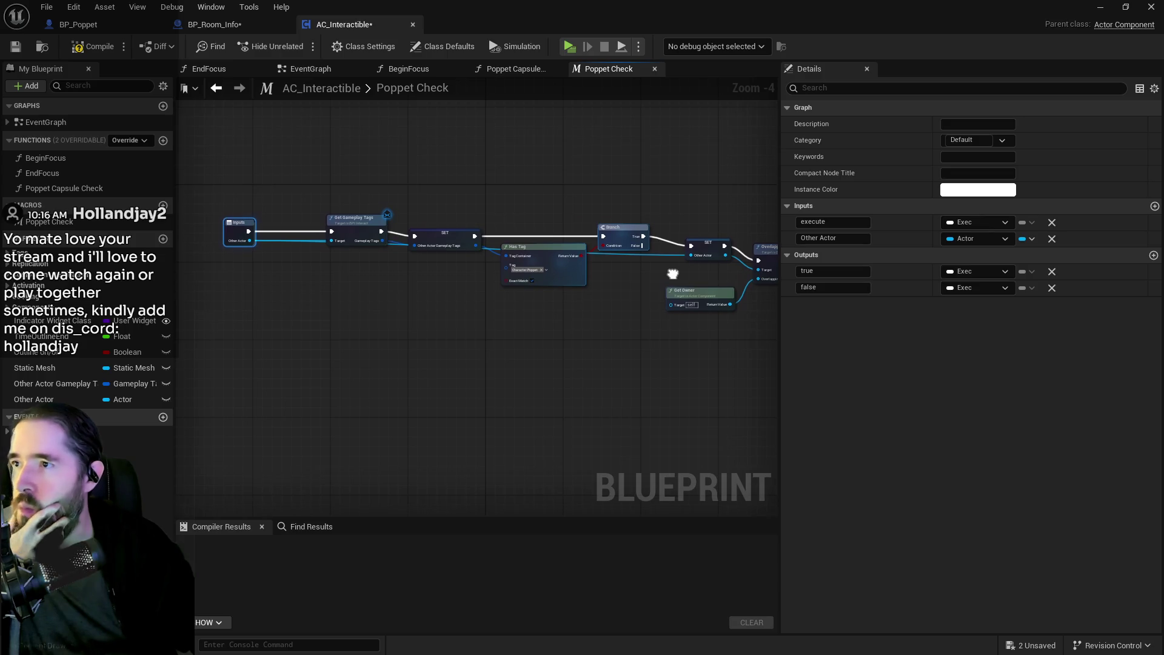
drag(673, 267, 383, 328)
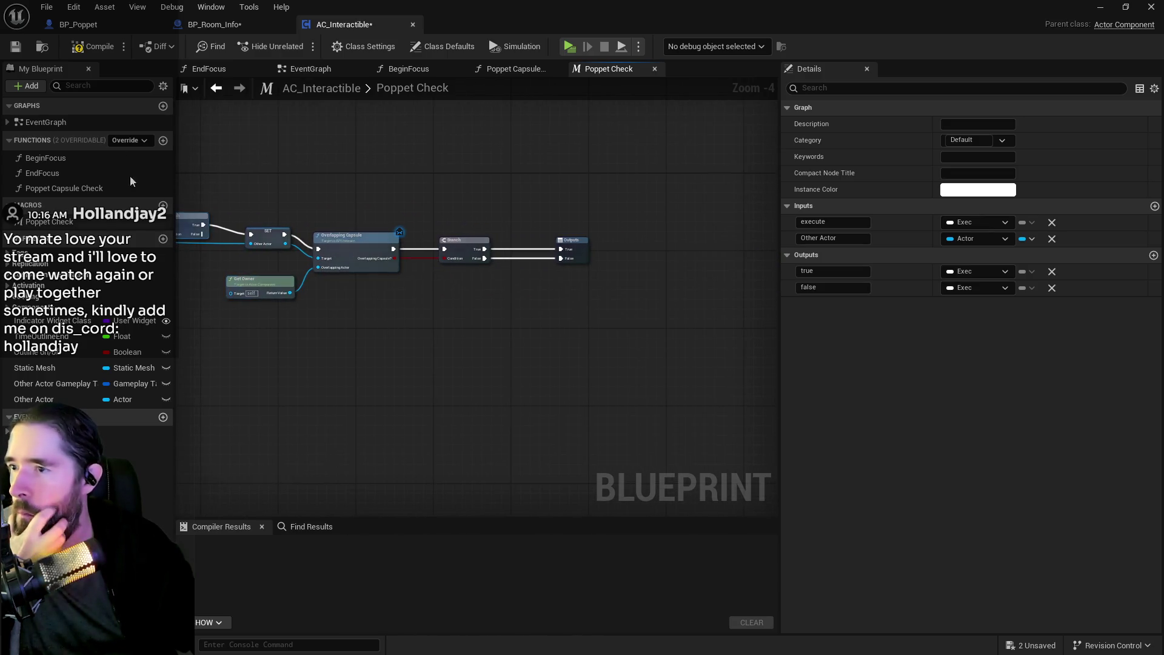
click(104, 52)
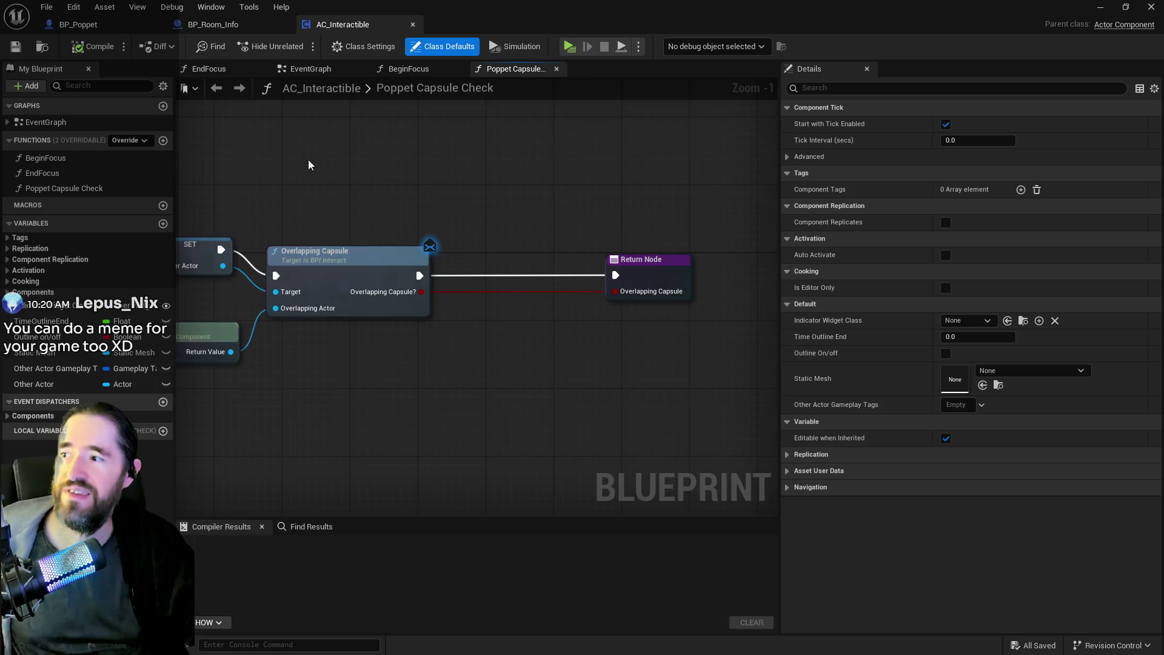
Box-select every node in the Poppet Capsule Check function for copying.
drag(307, 164, 479, 172)
scroll(765, 244, down, 4)
mouse_move(329, 200)
mouse_down()
mouse_move(688, 304)
mouse_move(679, 304)
mouse_up()
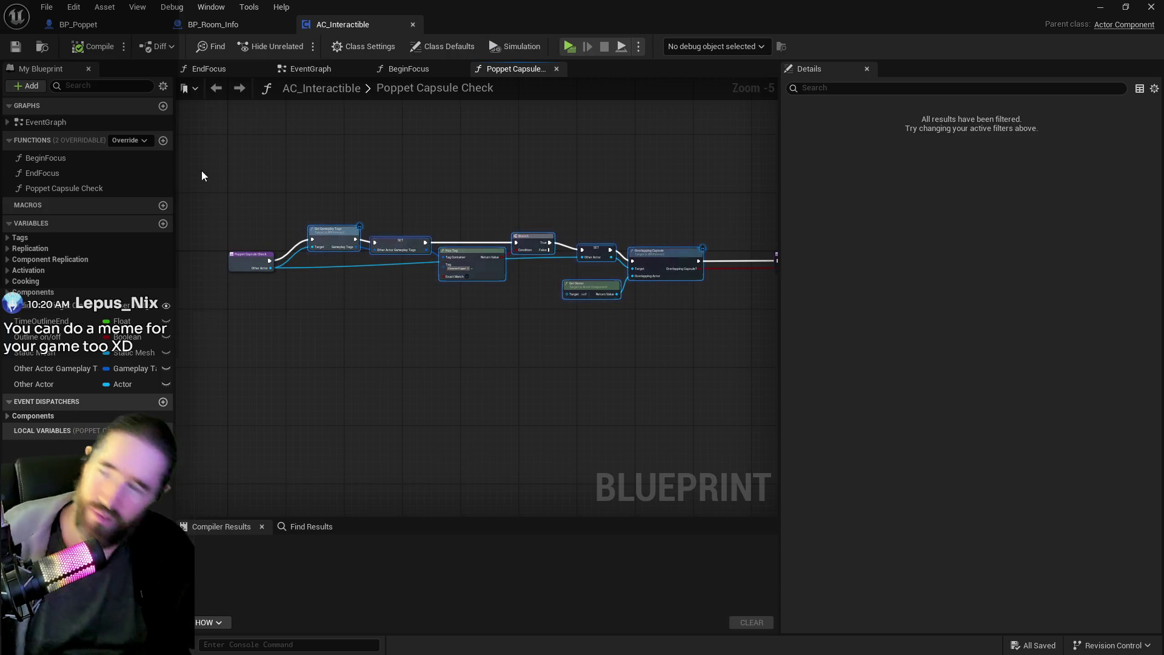
Create a new macro, NewMacro, and paste the copied nodes into its graph.
click(162, 205)
mouse_move(534, 300)
mouse_down()
mouse_move(778, 307)
mouse_move(476, 278)
mouse_move(494, 300)
mouse_up()
key(ctrl+z)
scroll(442, 377, down, 1)
key(ctrl+v)
right_click(763, 317)
Add a new input to NewMacro and order the execute input above it.
mouse_move(246, 270)
mouse_down()
mouse_move(565, 250)
mouse_move(225, 245)
mouse_move(250, 286)
mouse_move(342, 286)
mouse_up()
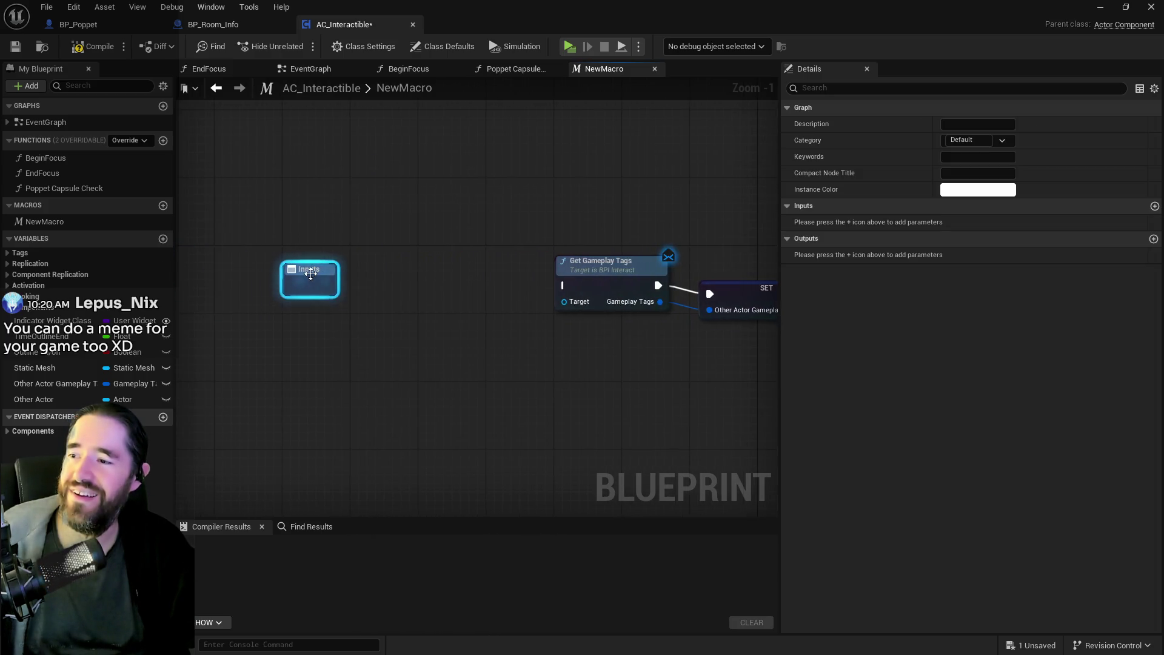
click(1154, 206)
mouse_move(557, 285)
mouse_down()
mouse_move(258, 282)
mouse_move(466, 291)
mouse_move(330, 291)
mouse_up()
click(309, 269)
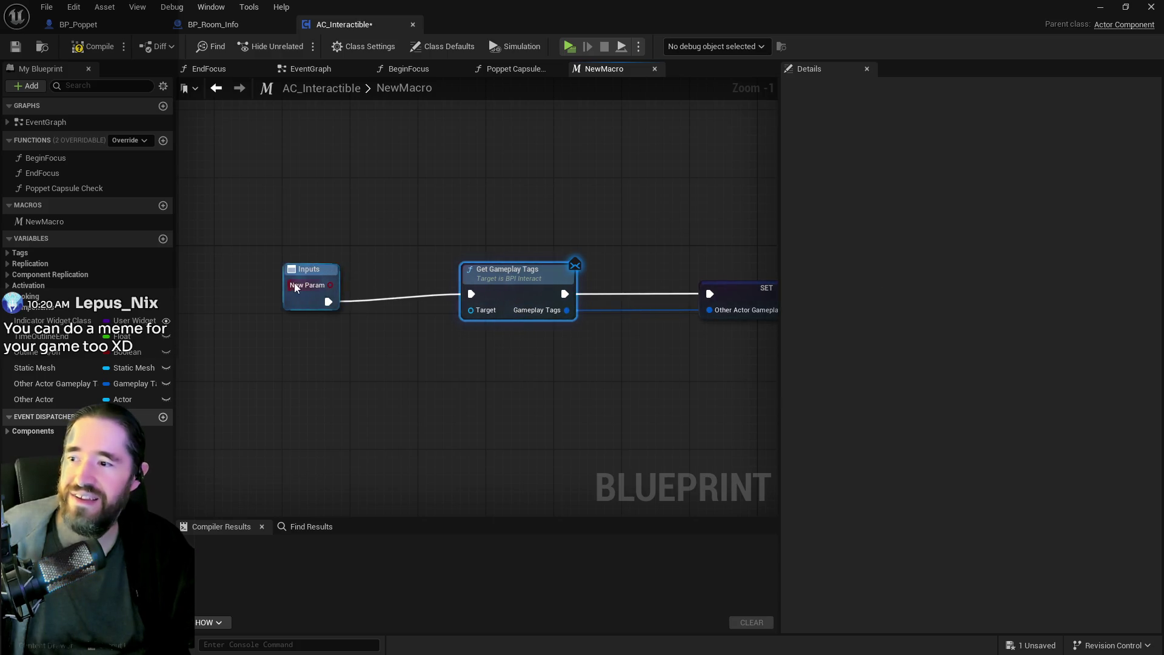
drag(784, 241, 791, 221)
Make the new input an Actor named 'Other Actor' feeding Get Gameplay Tags Target.
click(977, 238)
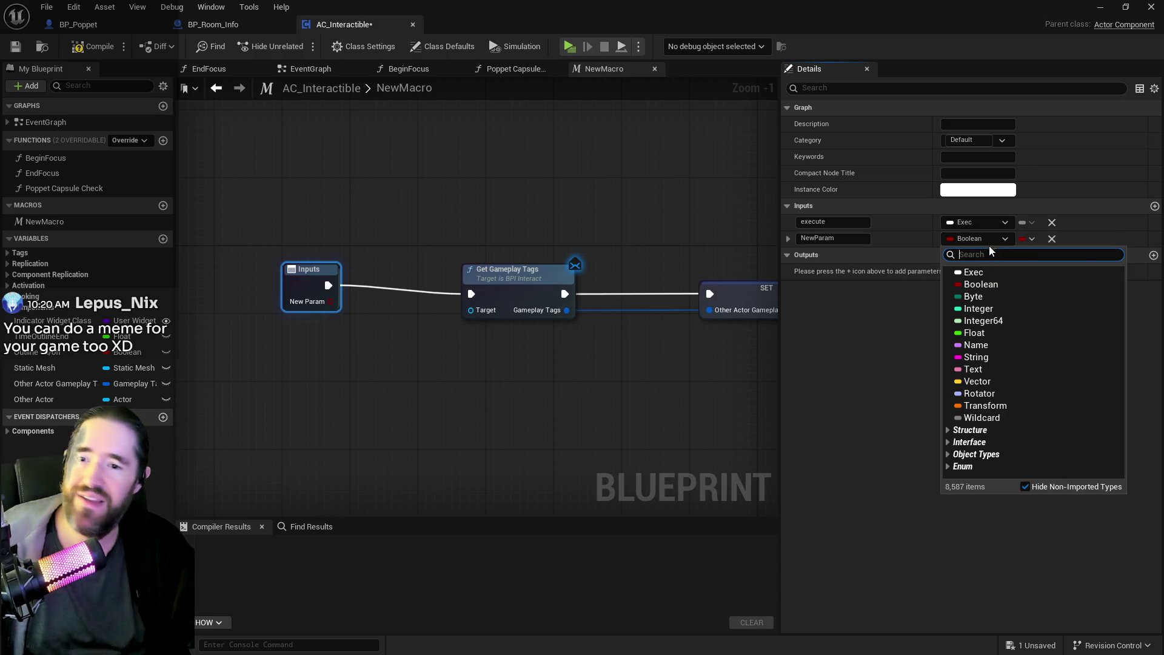
text(ator)
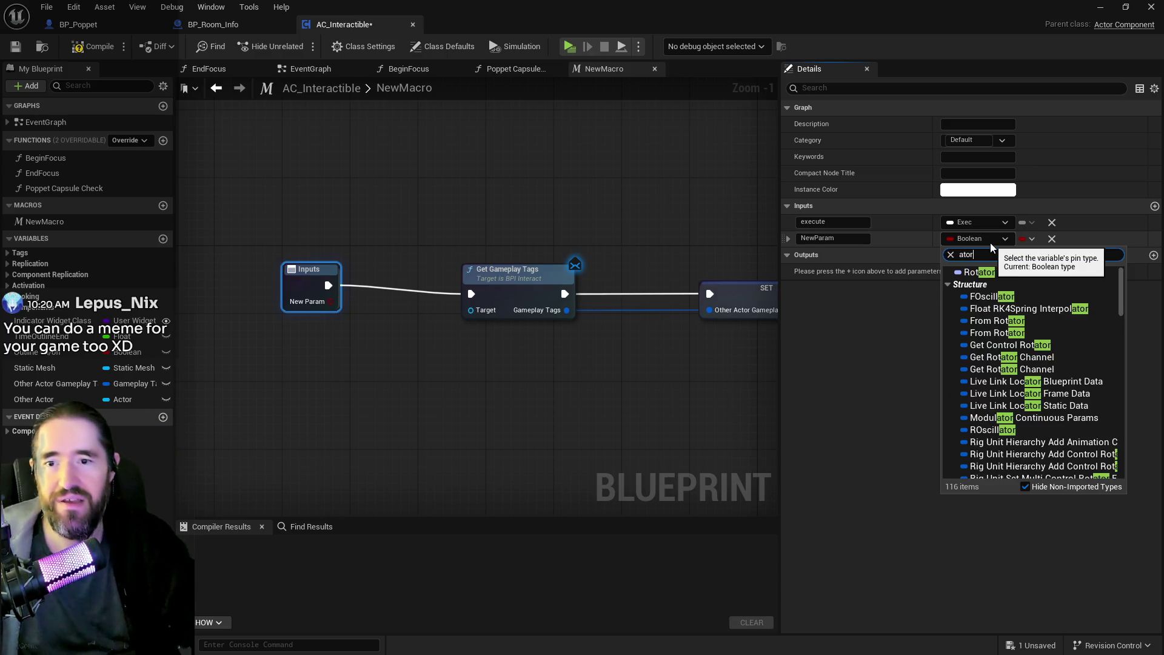
key(BackSpace)
key(BackSpace)
key(BackSpace)
text(ctor)
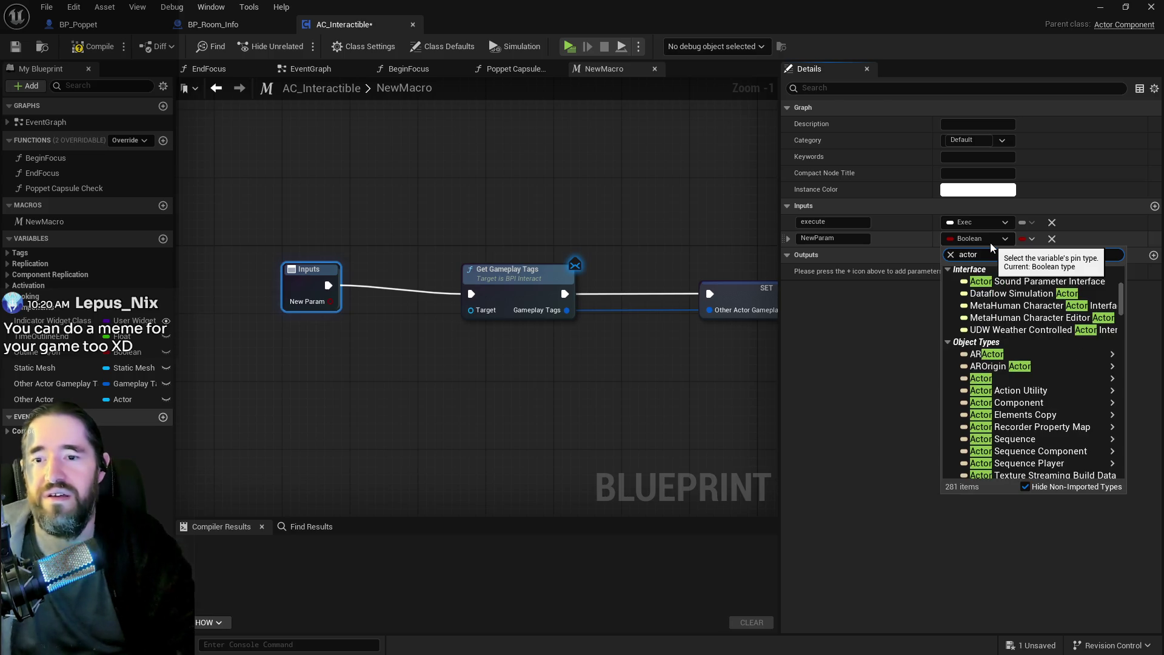
mouse_move(985, 380)
click(901, 380)
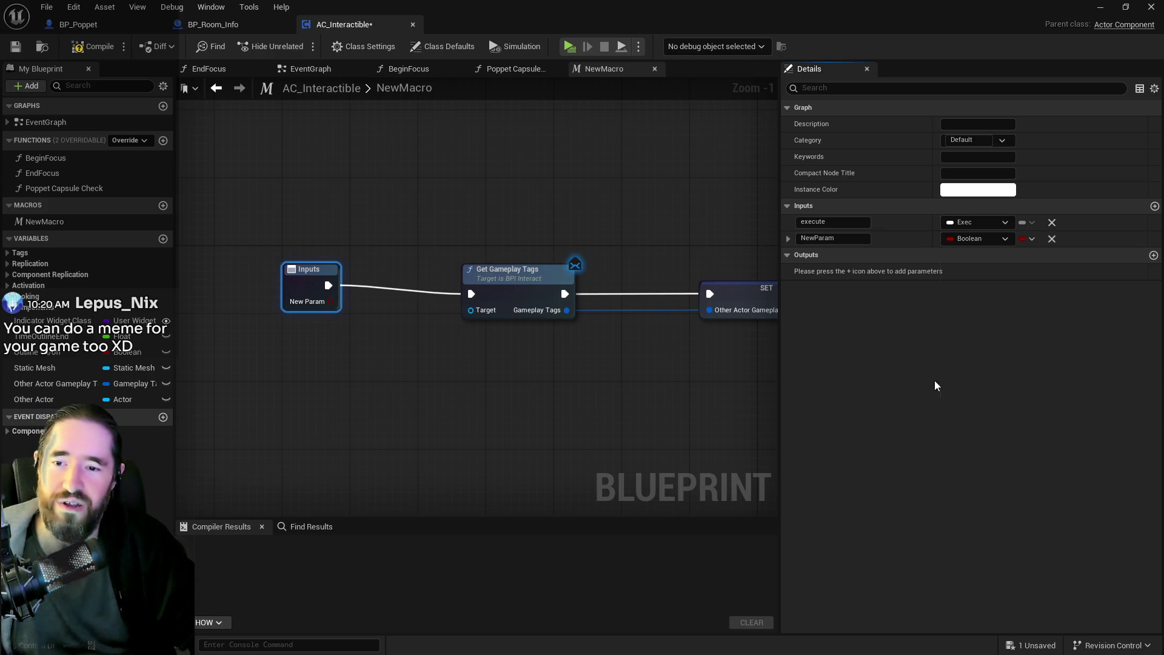
click(848, 238)
text(Other Actor)
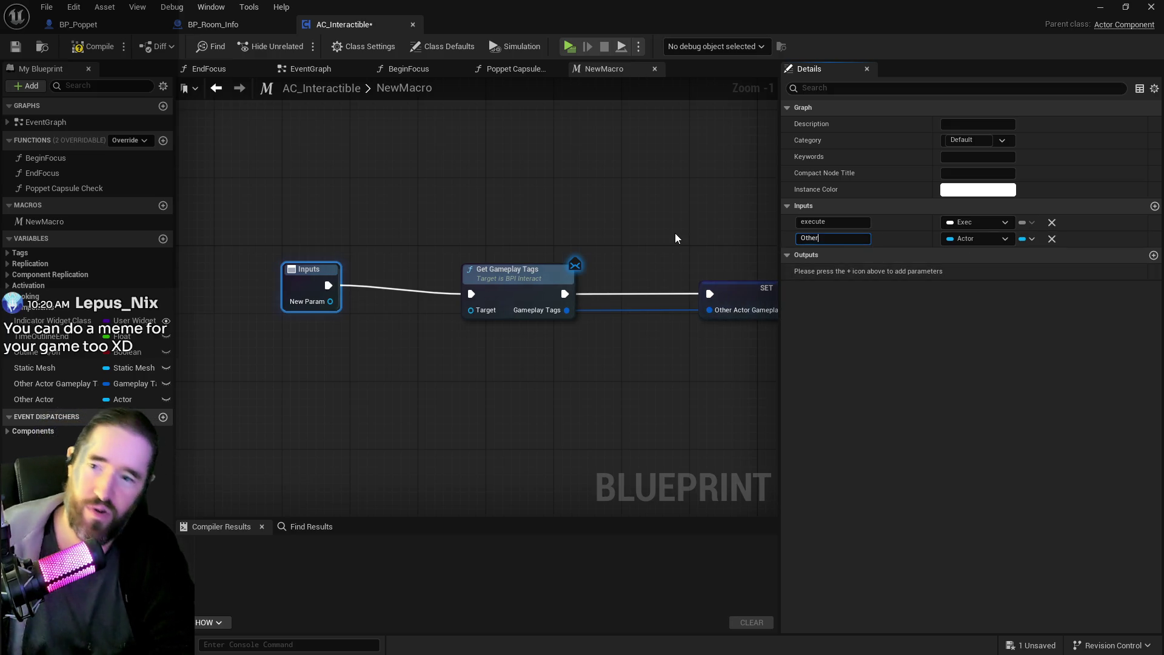
key(Return)
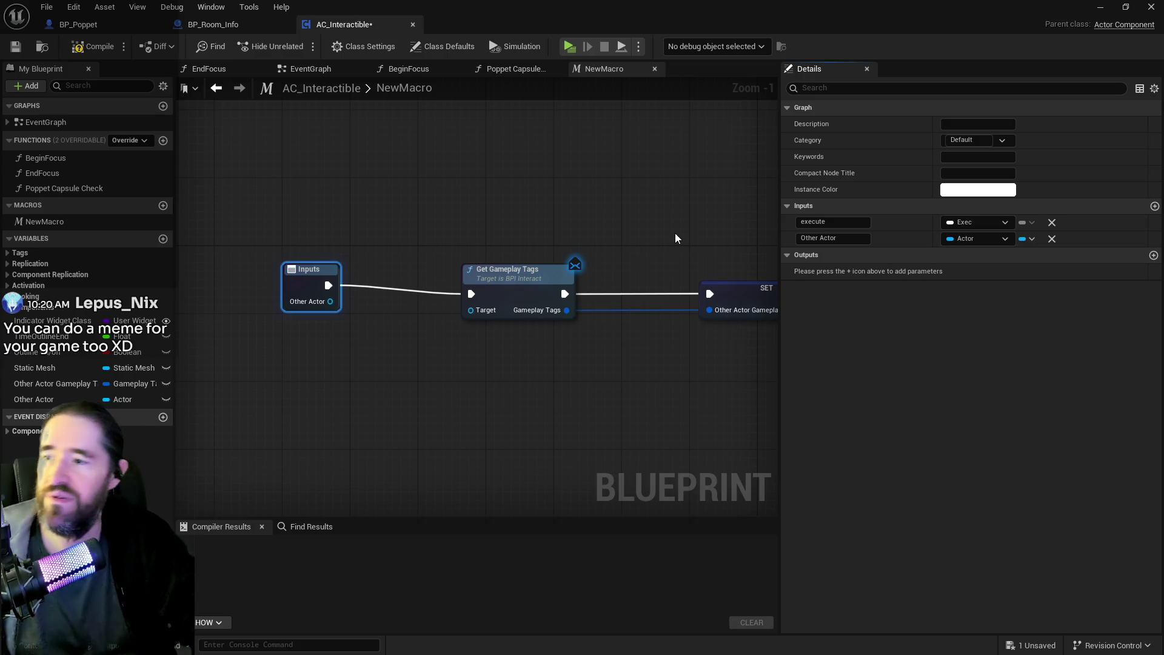
mouse_move(330, 301)
mouse_down()
mouse_move(393, 324)
mouse_move(494, 319)
mouse_move(471, 310)
mouse_up()
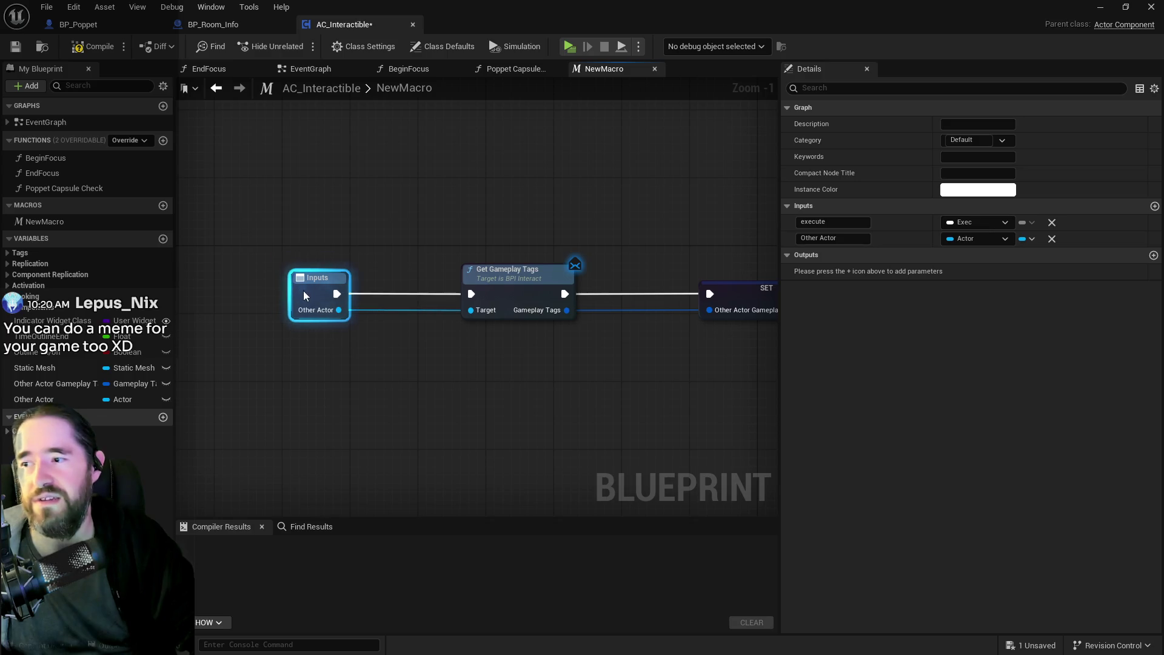
Wire Other Actor into SET and rearrange Outputs, Overlapping Capsule and Get Owner nodes.
drag(670, 307, 367, 320)
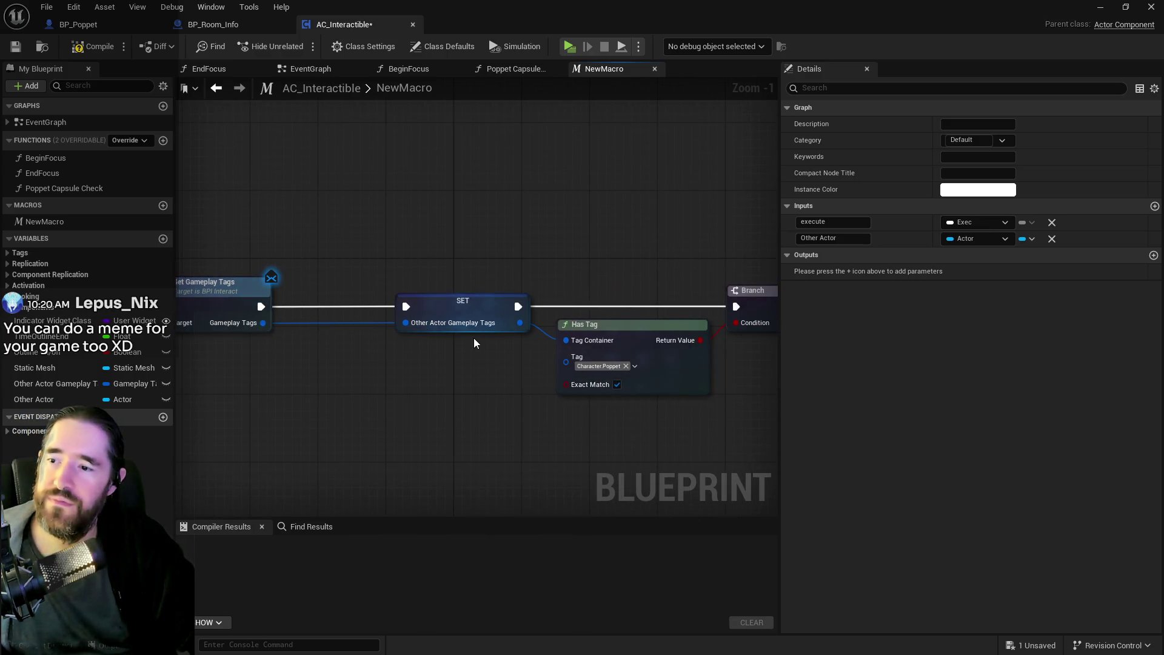
scroll(474, 337, down, 2)
mouse_move(567, 307)
mouse_down()
mouse_move(295, 275)
mouse_move(715, 275)
mouse_up()
click(388, 252)
mouse_move(398, 268)
mouse_down()
mouse_move(815, 338)
mouse_move(314, 310)
mouse_move(338, 280)
mouse_up()
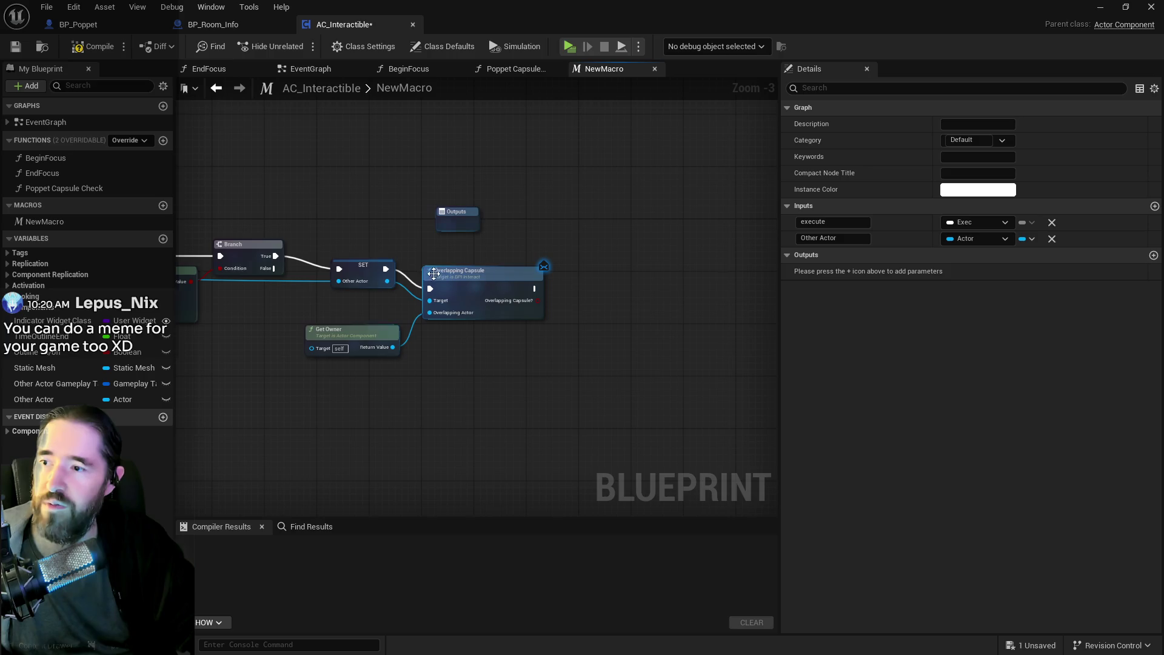
drag(459, 212, 694, 252)
drag(493, 273, 564, 252)
drag(372, 333, 424, 320)
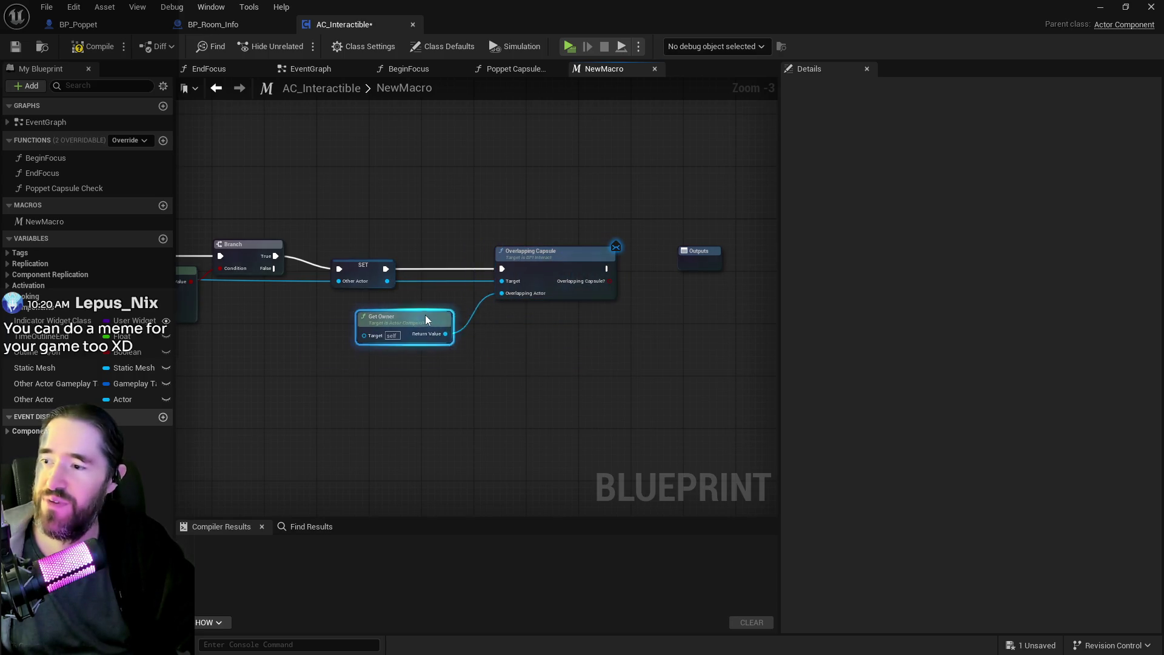
drag(703, 253, 727, 259)
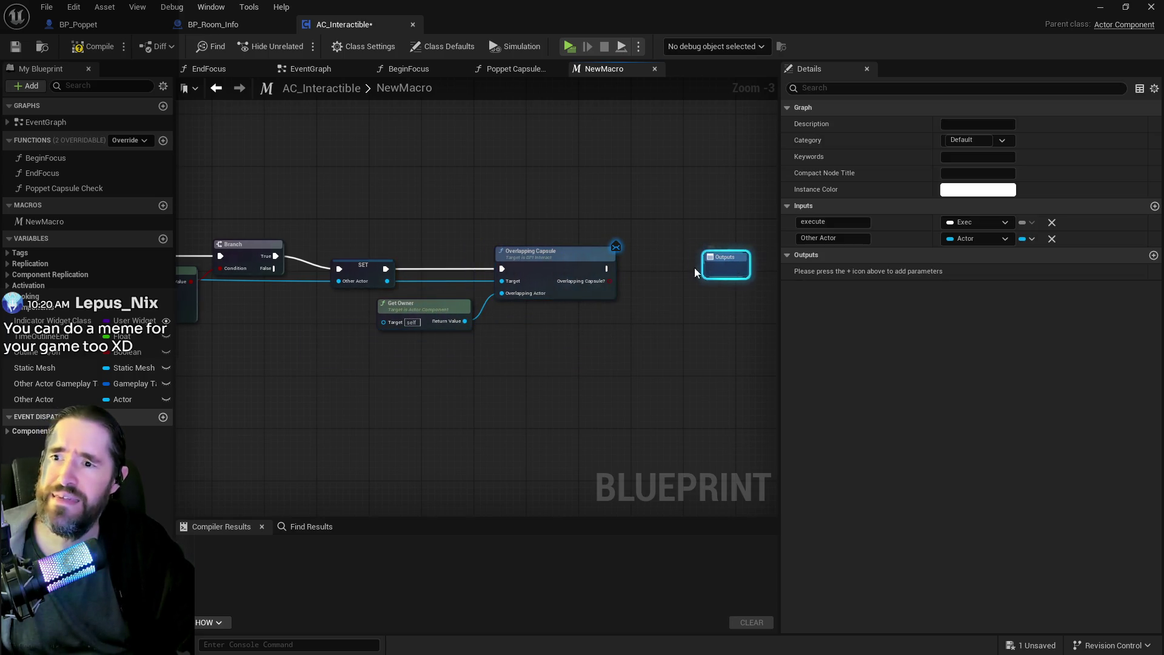
Add a Branch on the Overlapping Capsule result, wiring True and False into Outputs.
drag(607, 281, 649, 285)
text(b)
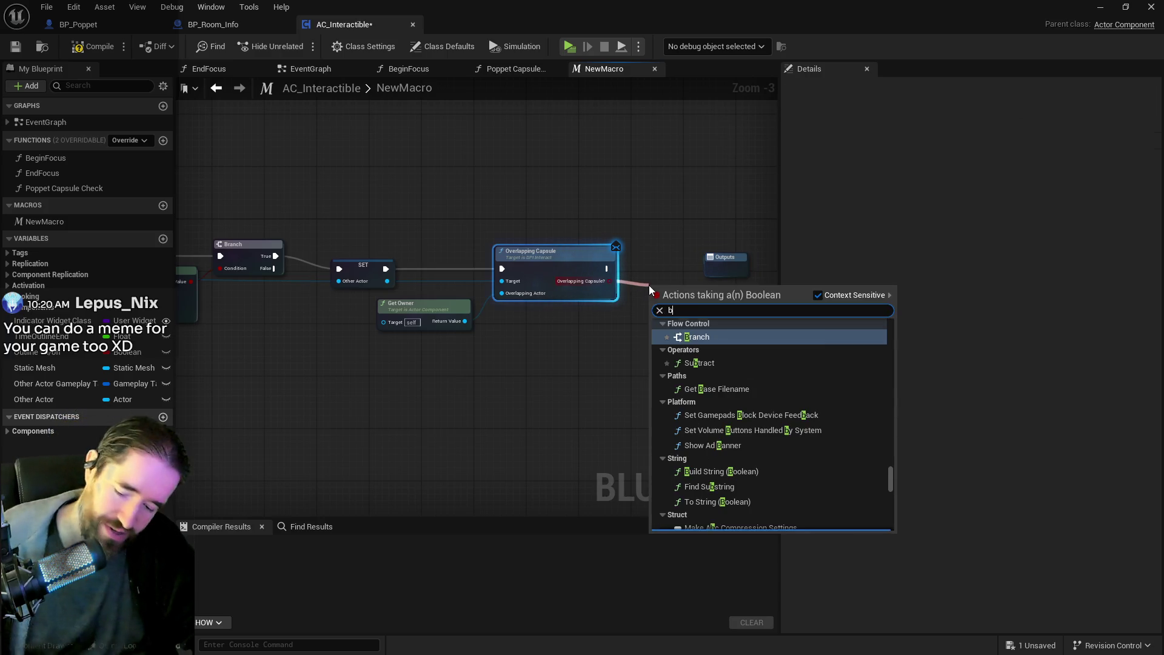
click(672, 337)
drag(724, 257, 755, 257)
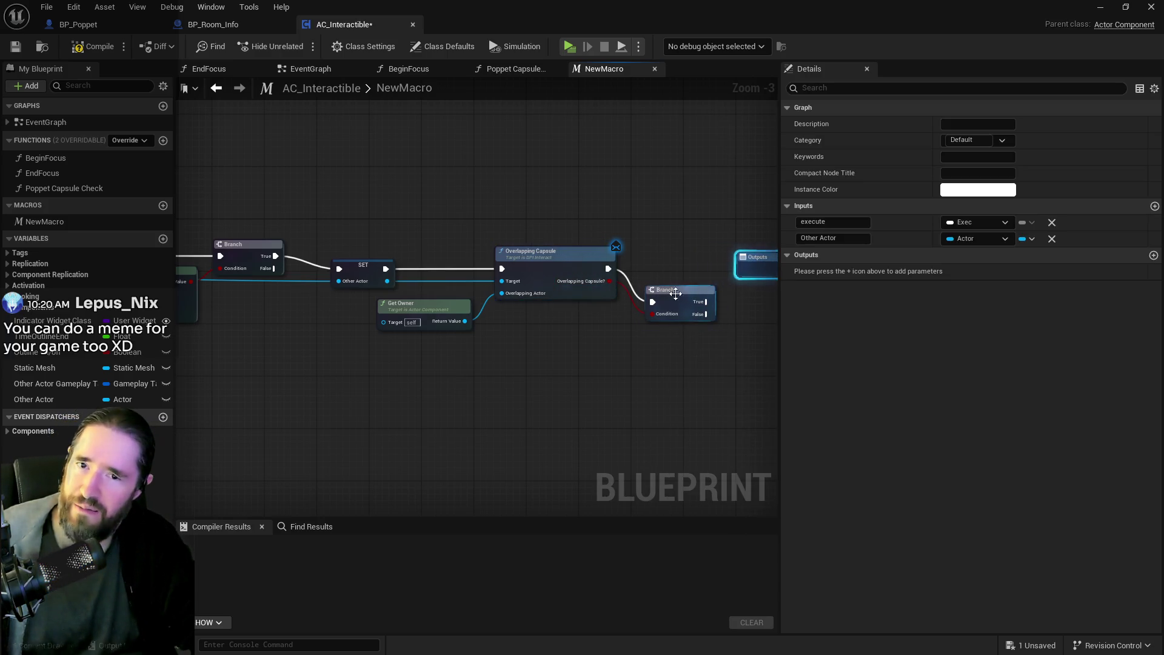
mouse_move(672, 295)
mouse_down()
mouse_move(671, 264)
mouse_move(449, 288)
mouse_move(518, 275)
mouse_up()
drag(423, 281, 514, 281)
drag(421, 294, 514, 287)
scroll(408, 336, down, 3)
scroll(635, 386, up, 3)
drag(635, 387, 526, 285)
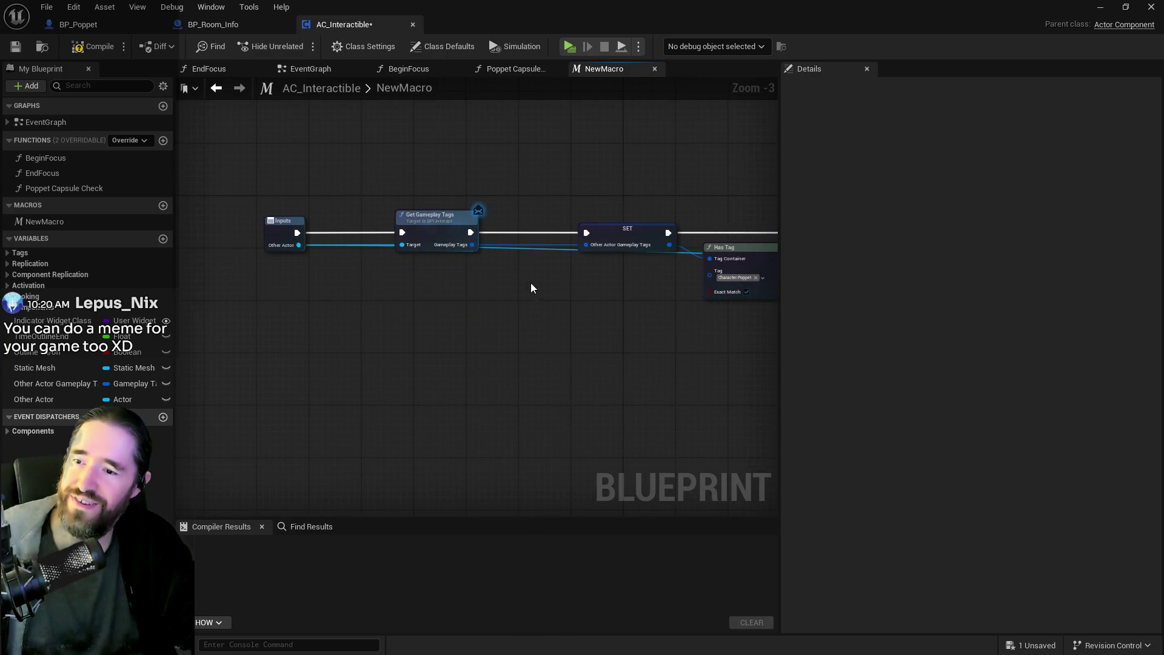
drag(582, 312, 457, 272)
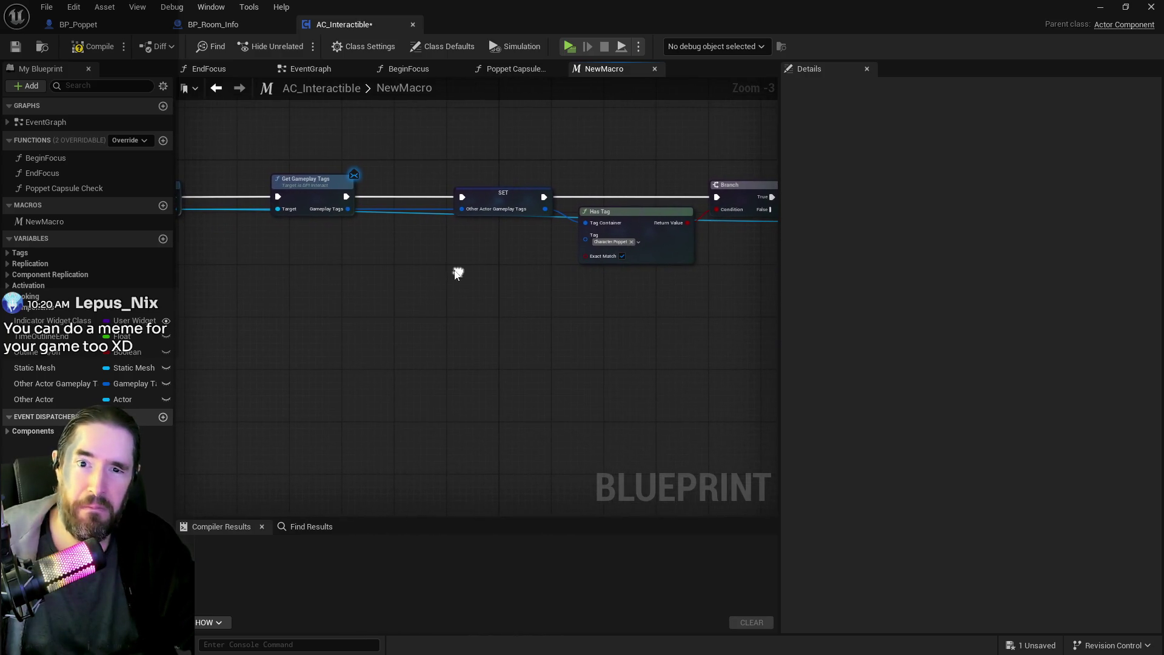
Compile and save AC_Interactible, rename NewMacro to 'Poppet Check', and go back to BP_Room_Info.
click(88, 56)
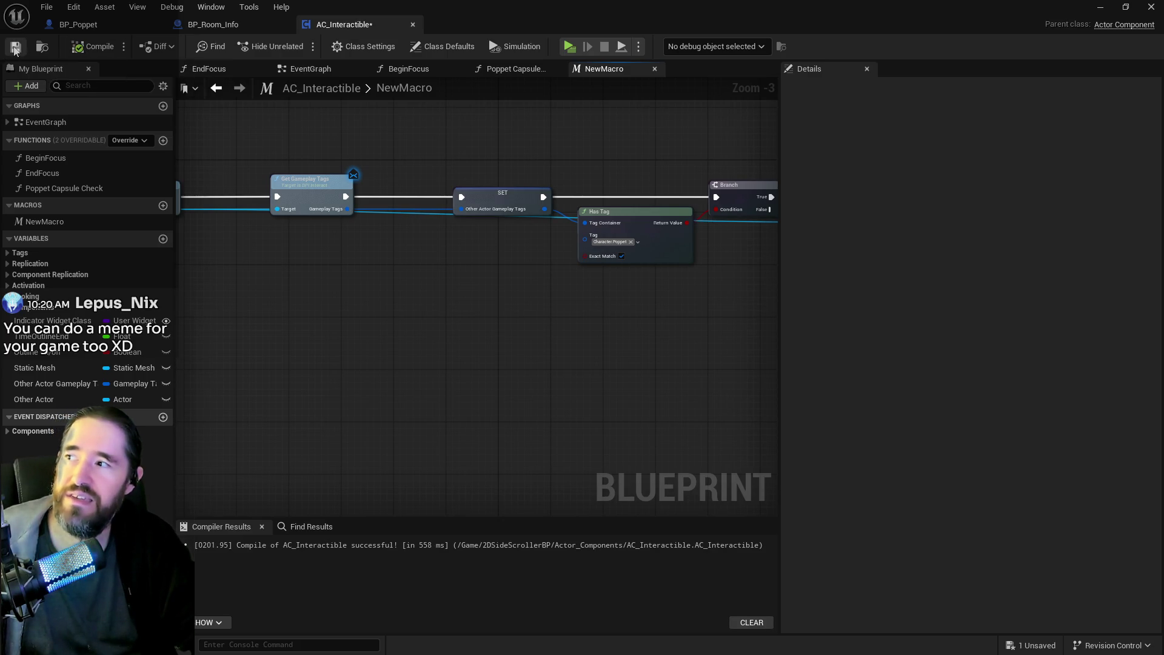
click(15, 49)
click(49, 221)
click(48, 222)
text(Poppet Check)
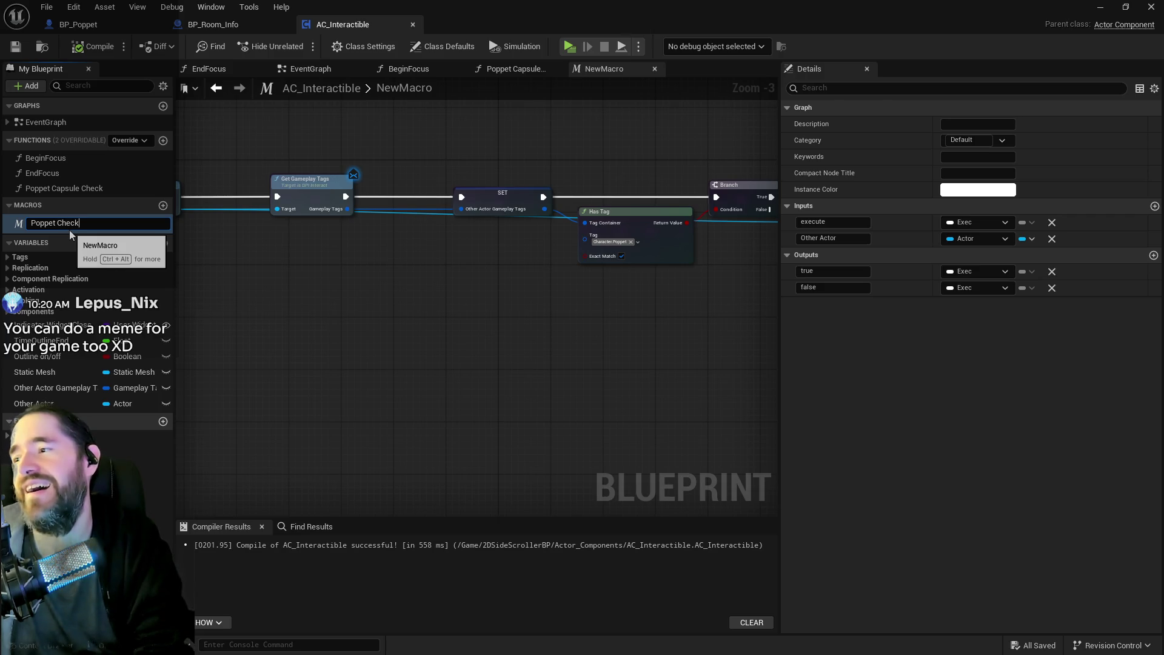
key(Return)
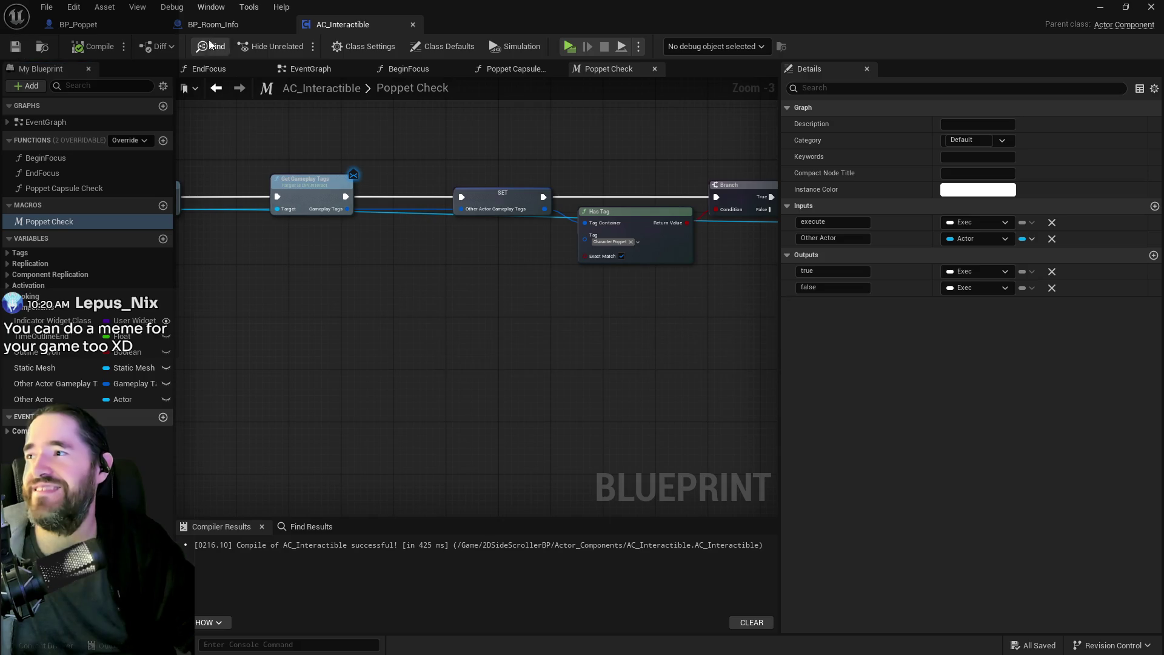
click(213, 24)
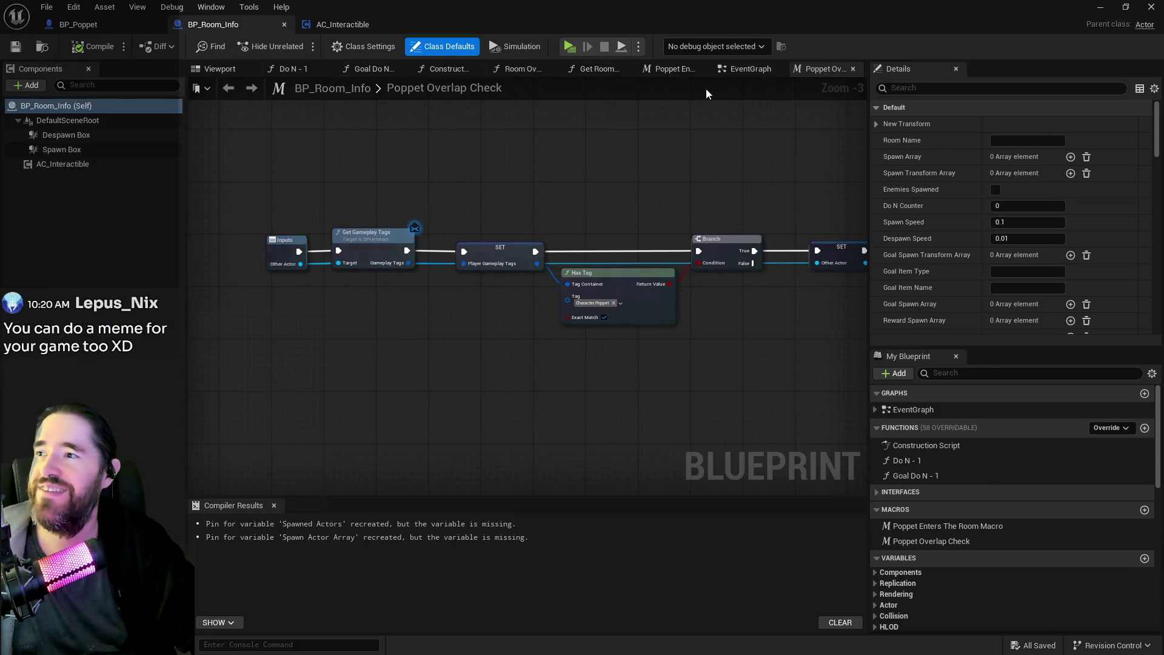
Place an AC Interactible reference in BP_Room_Info's EventGraph.
click(733, 74)
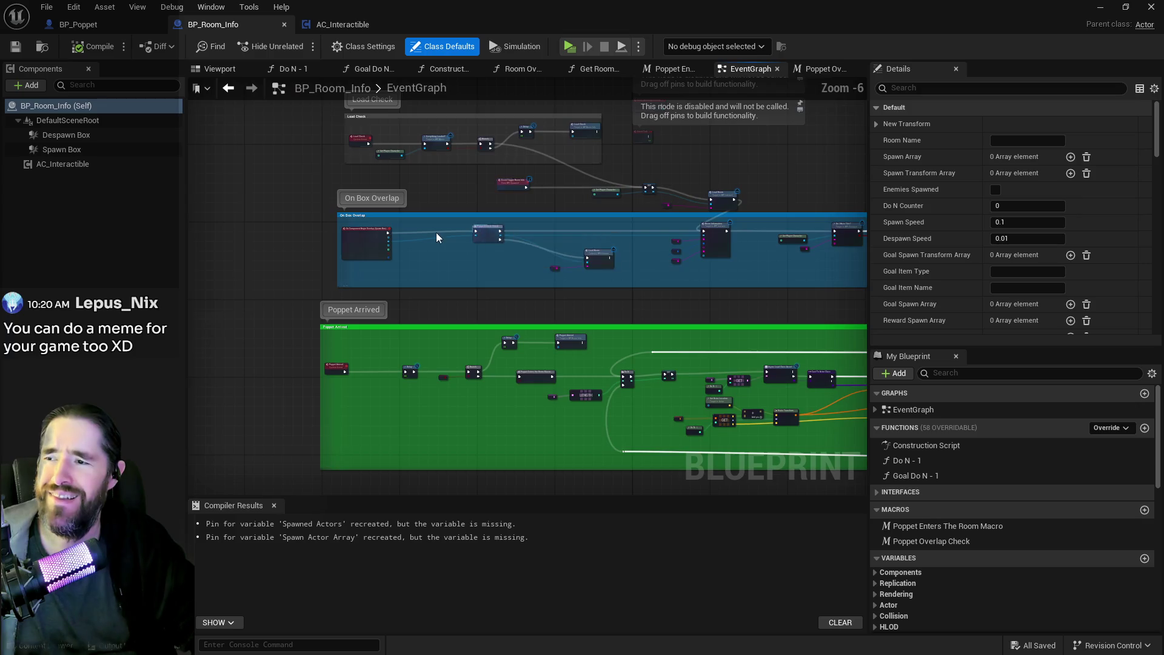
scroll(436, 231, up, 3)
mouse_move(50, 170)
mouse_down()
mouse_move(294, 261)
mouse_move(456, 280)
mouse_move(494, 300)
mouse_up()
text(poppet)
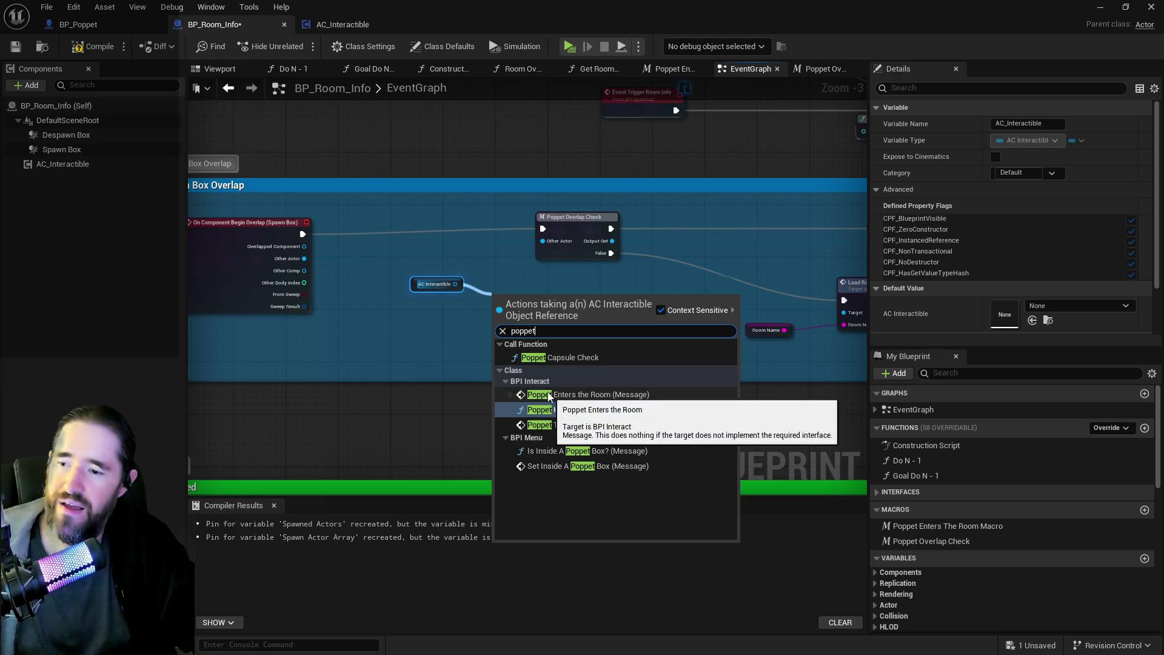
text( check)
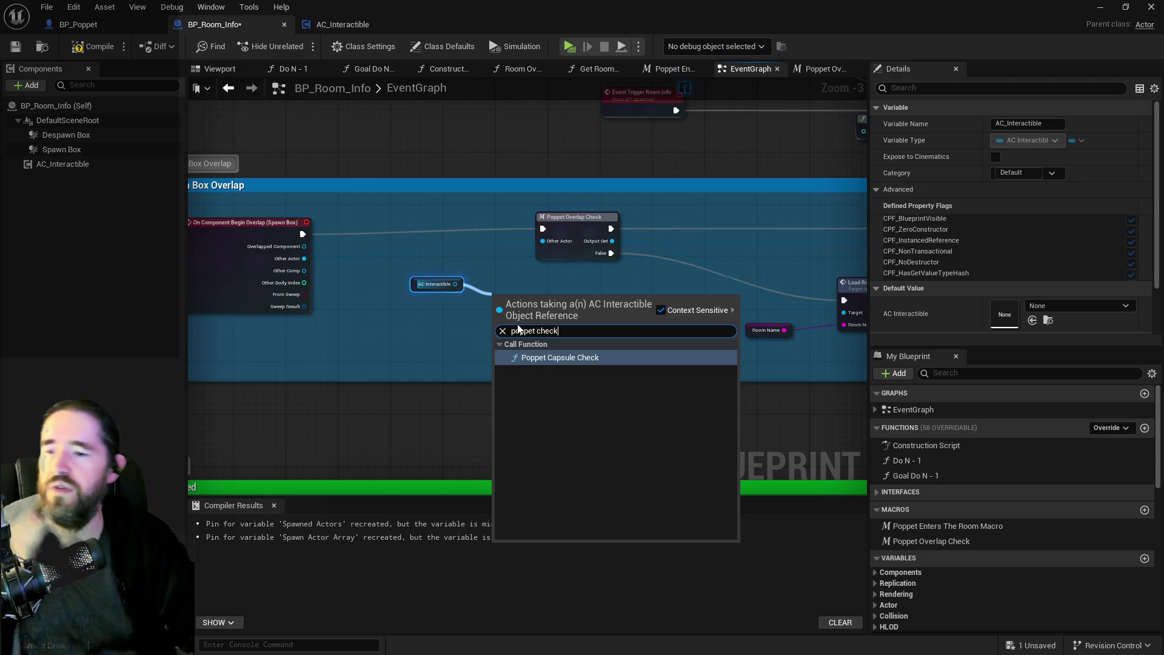
click(456, 352)
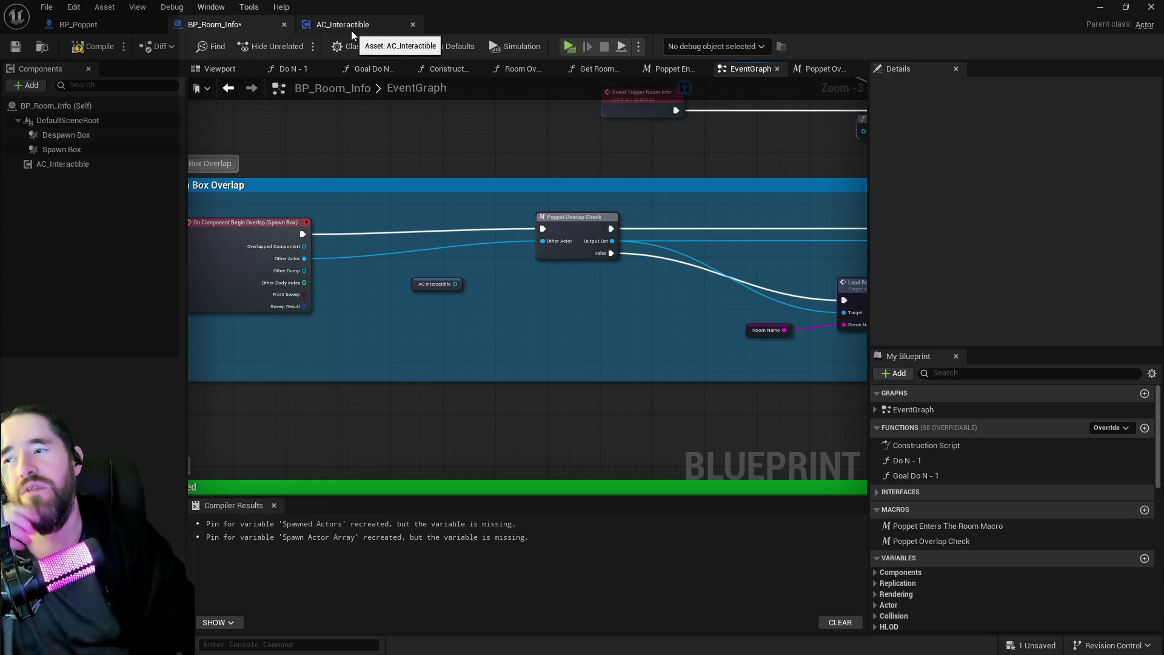
Search AC Interactible's actions for 'poppet', checking AC_Interactible between attempts.
click(320, 24)
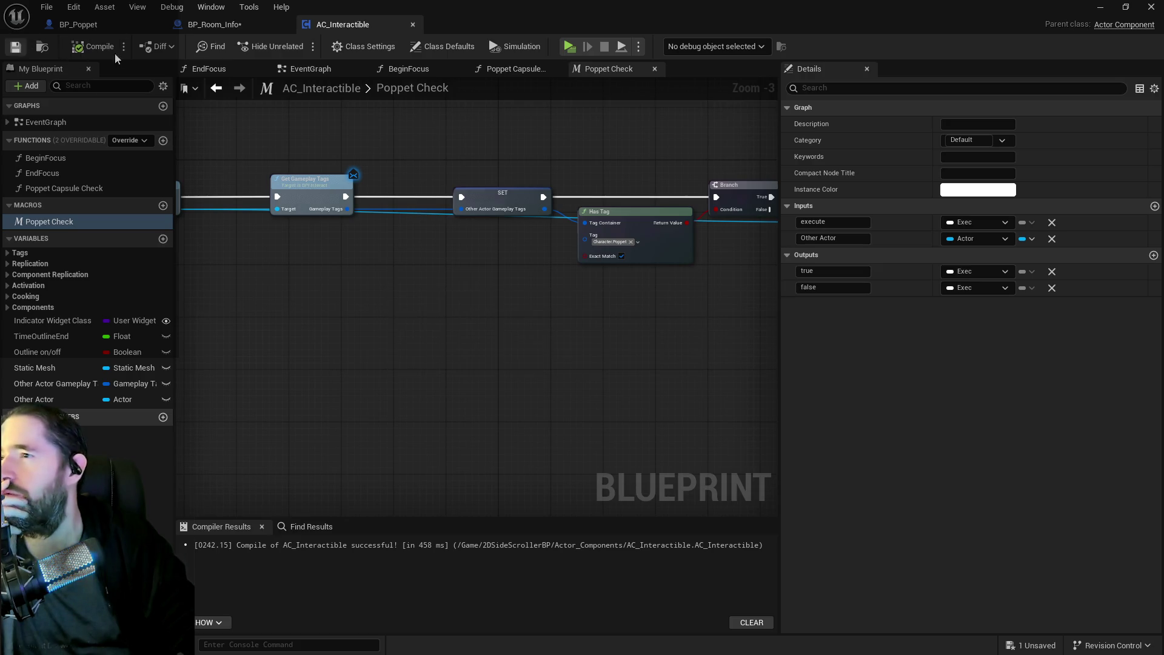
click(235, 27)
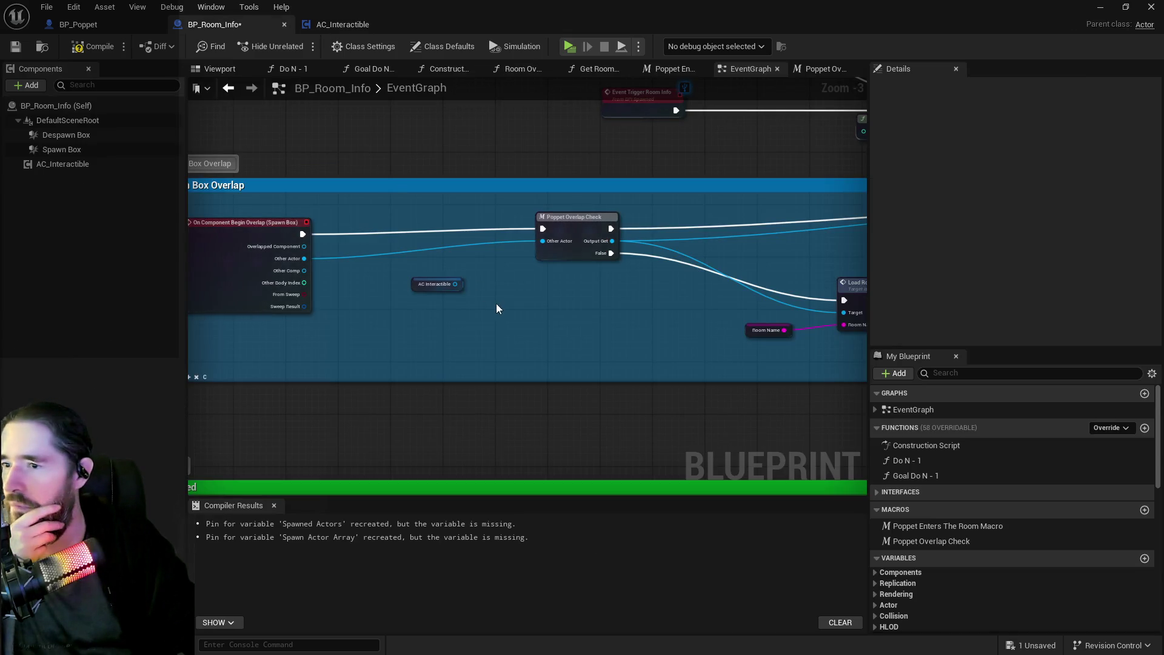
drag(454, 284, 523, 304)
text(poppet)
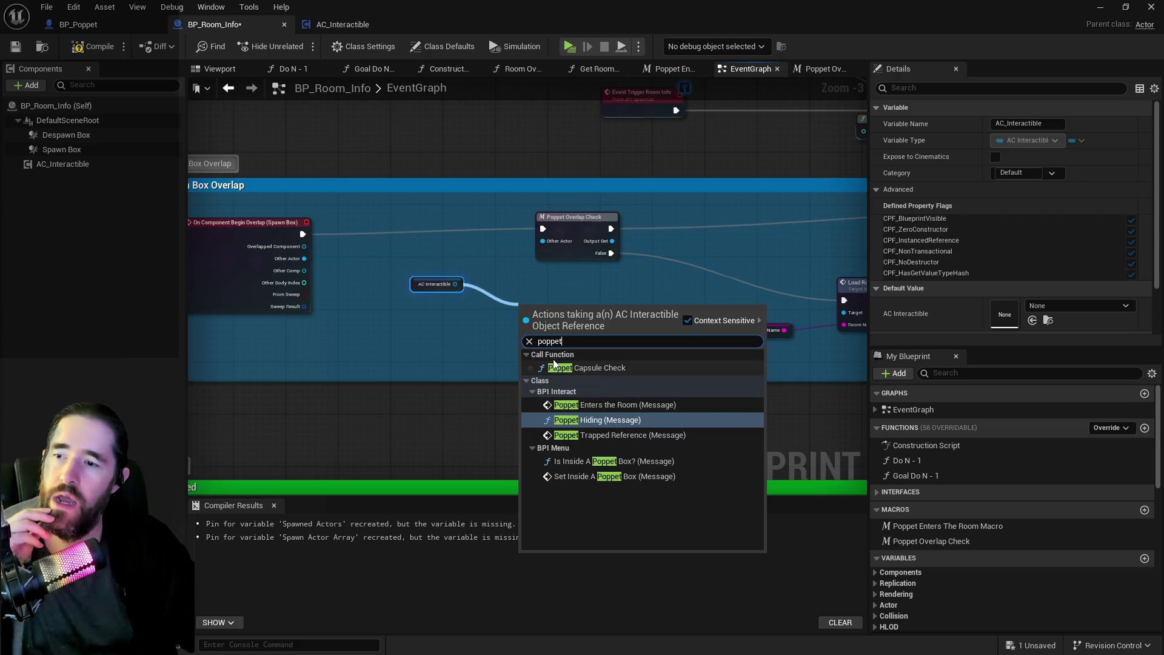
click(322, 28)
click(321, 29)
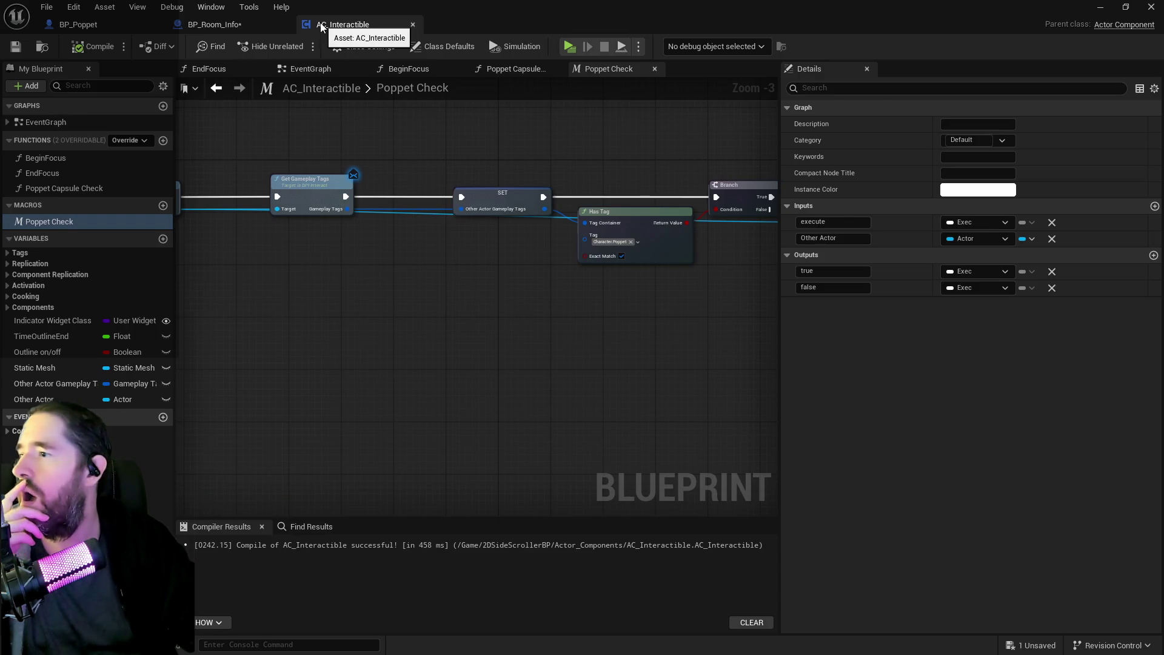
click(214, 25)
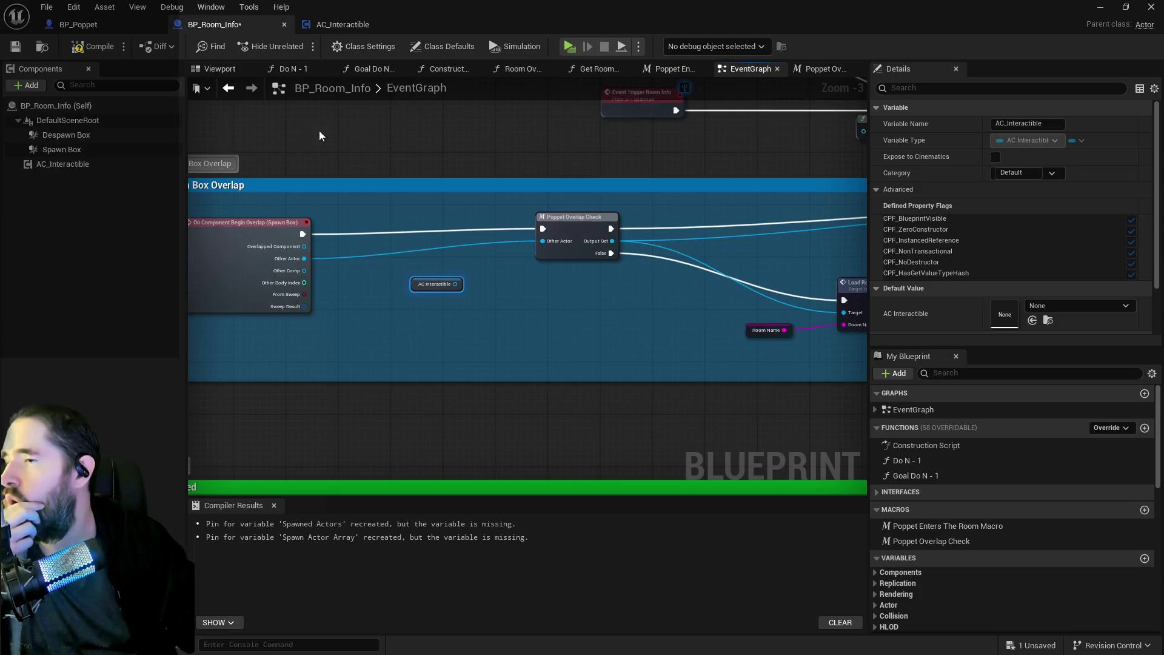
Add a Poppet Capsule Check call wired to AC Interactible via 'poppet ca' search.
click(453, 286)
mouse_move(456, 287)
mouse_down()
mouse_move(481, 312)
mouse_move(508, 314)
mouse_up()
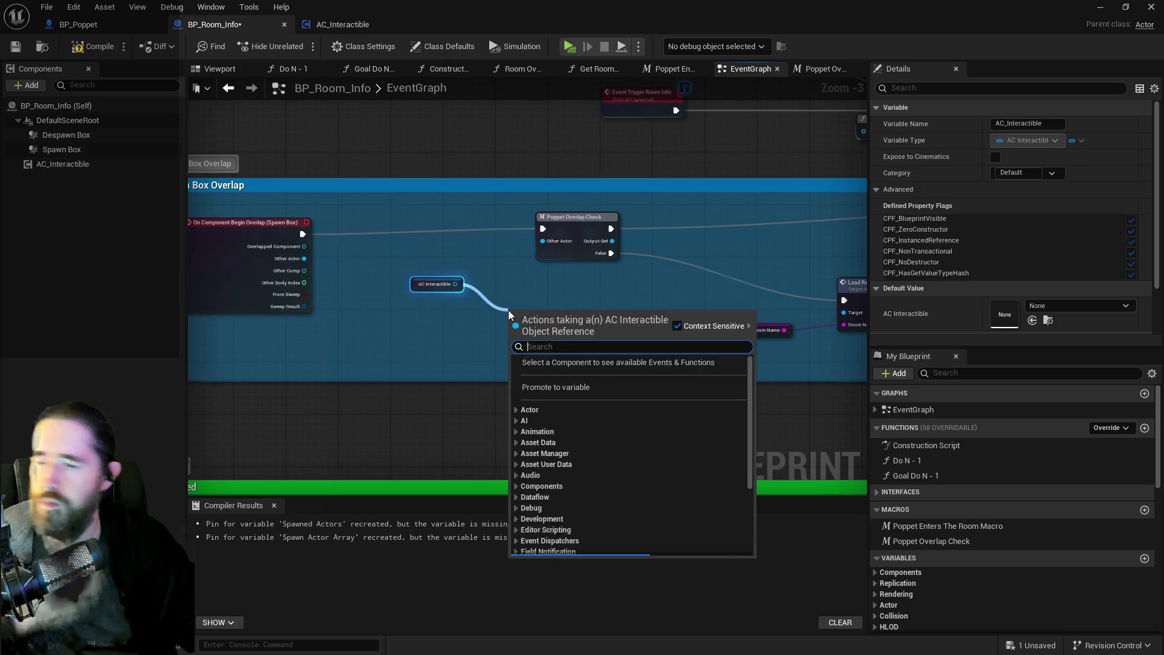
text(poppet c)
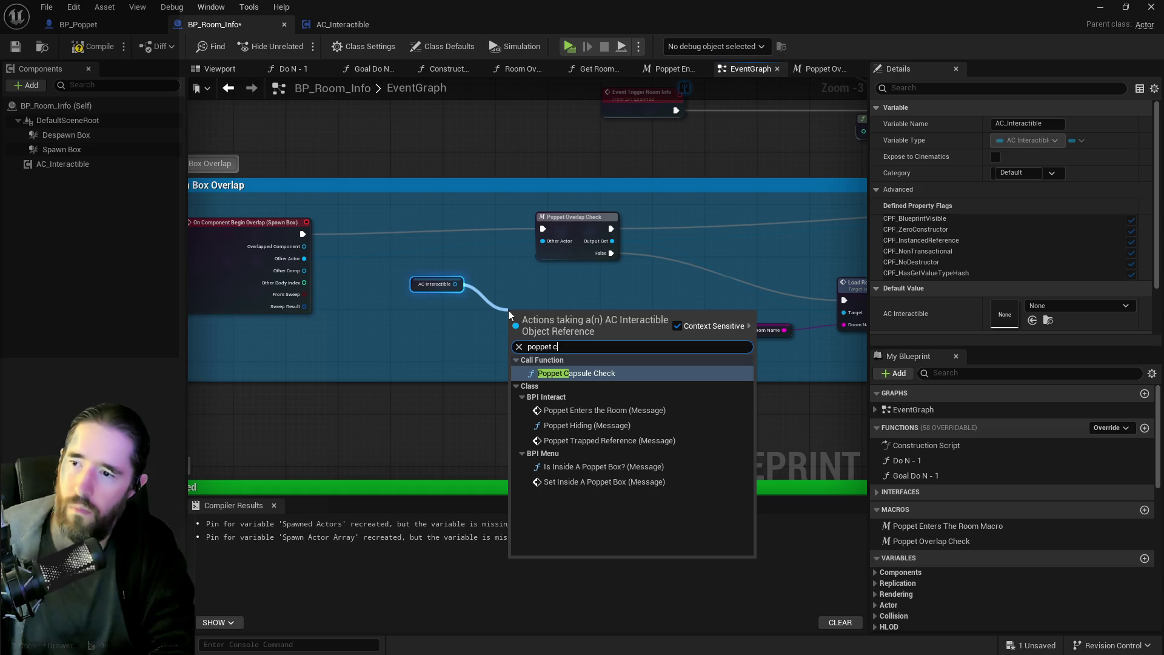
text(a)
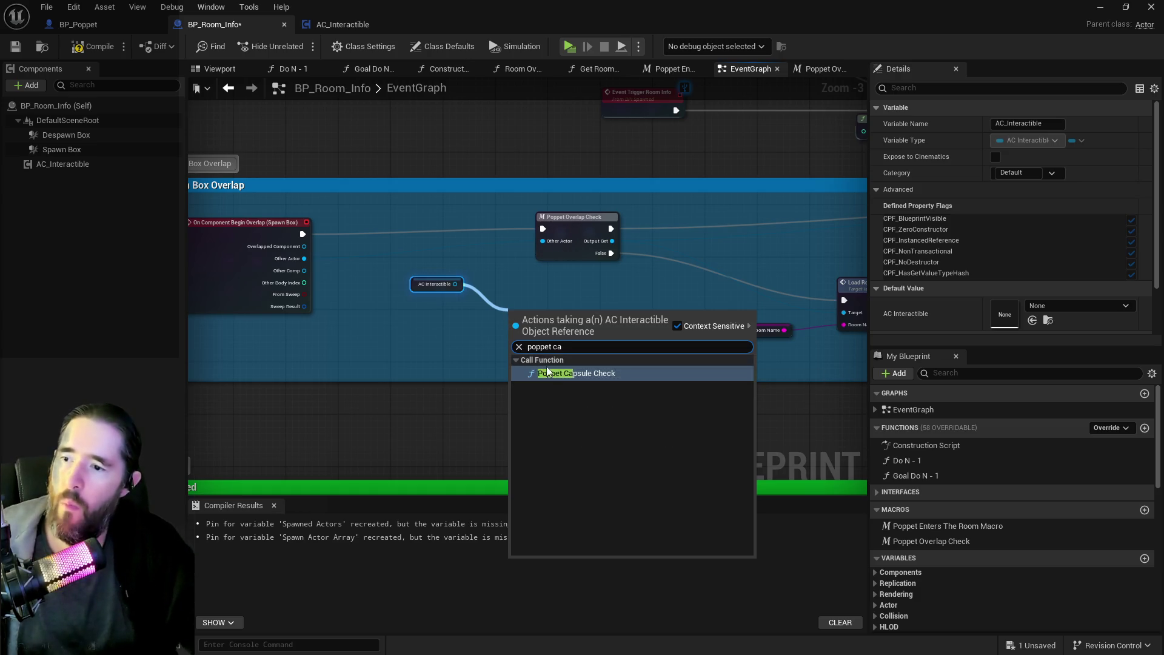
click(549, 373)
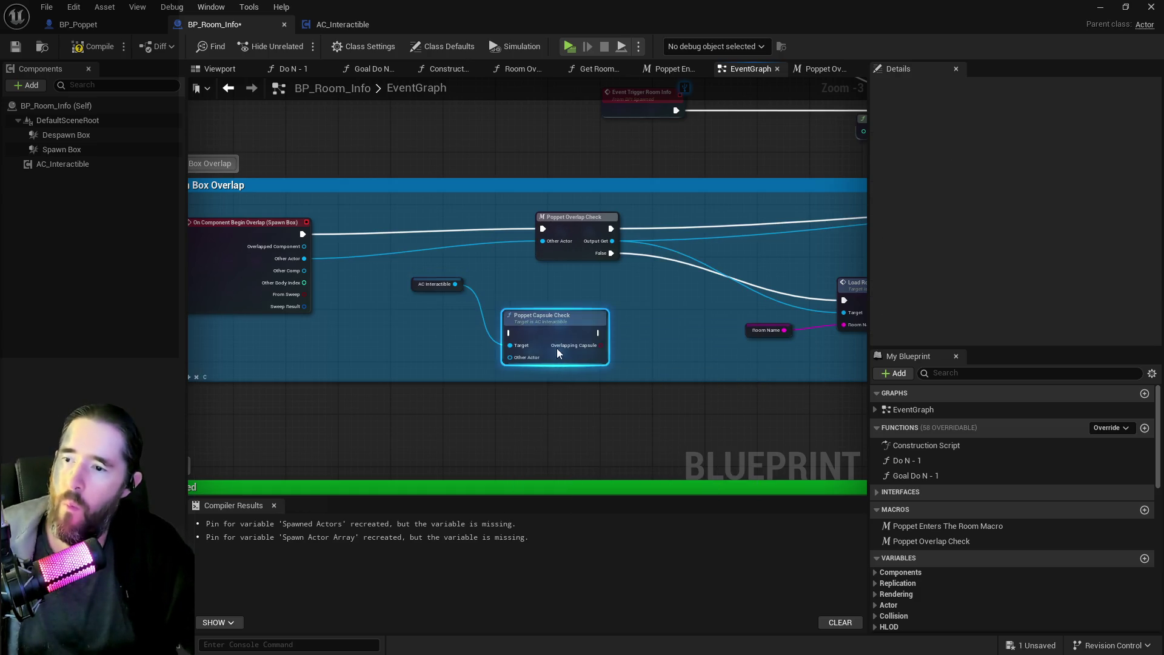
click(342, 24)
right_click(52, 224)
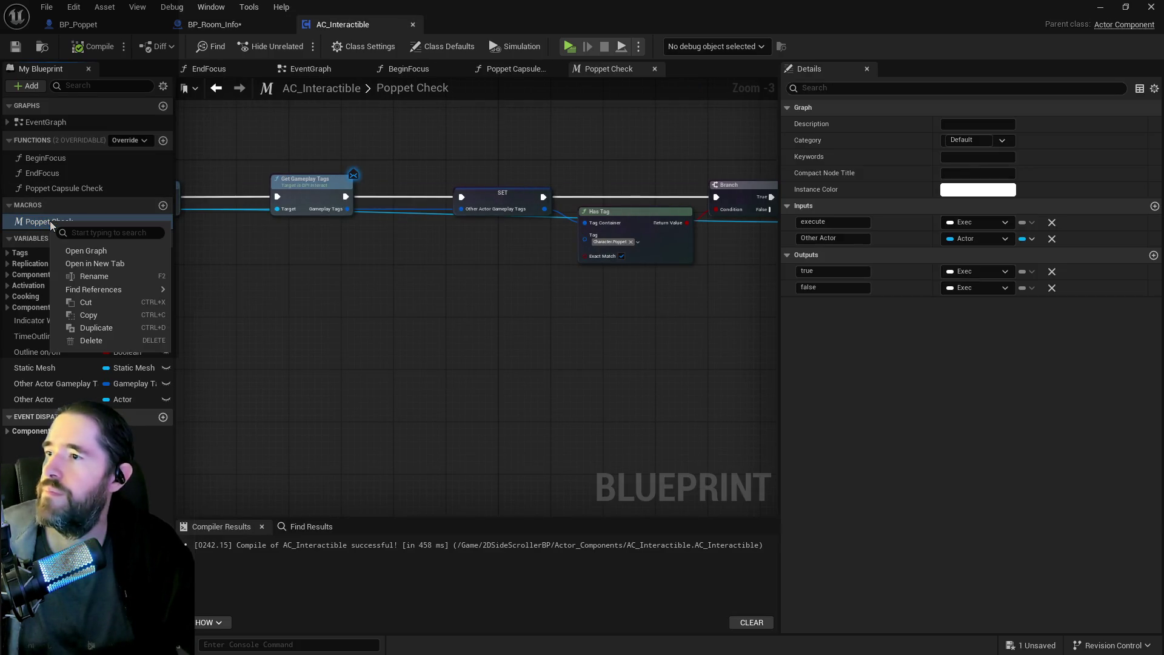
Close and delete AC_Interactible's Poppet Check macro, save, and return to BP_Room_Info's EventGraph.
click(654, 69)
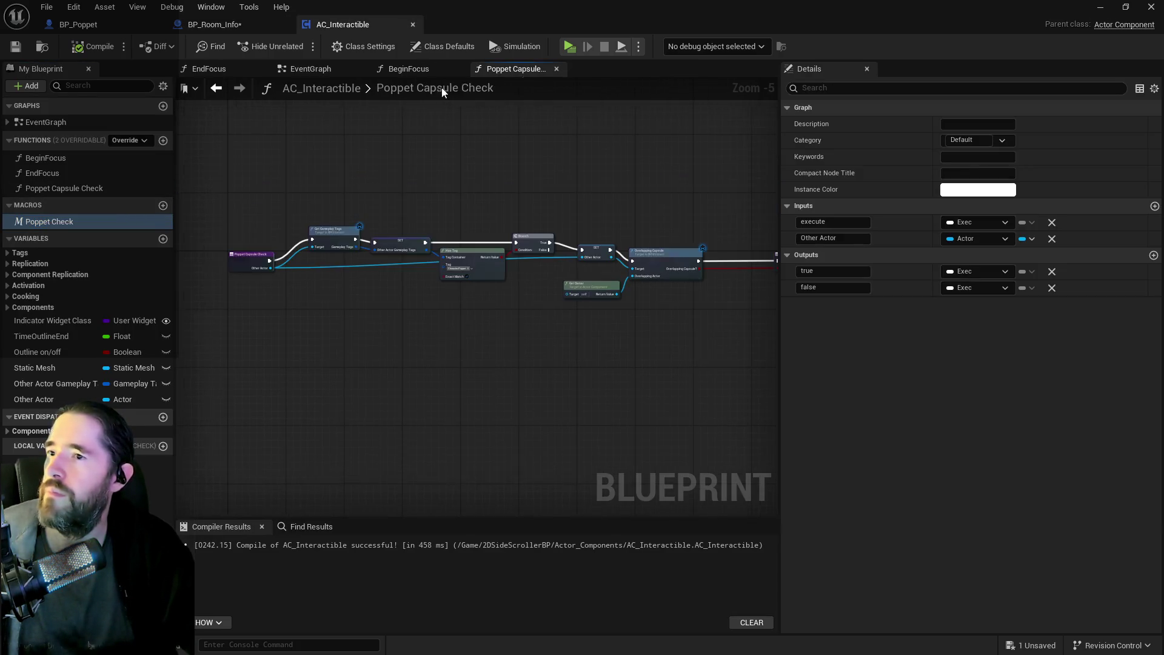
right_click(54, 222)
click(95, 340)
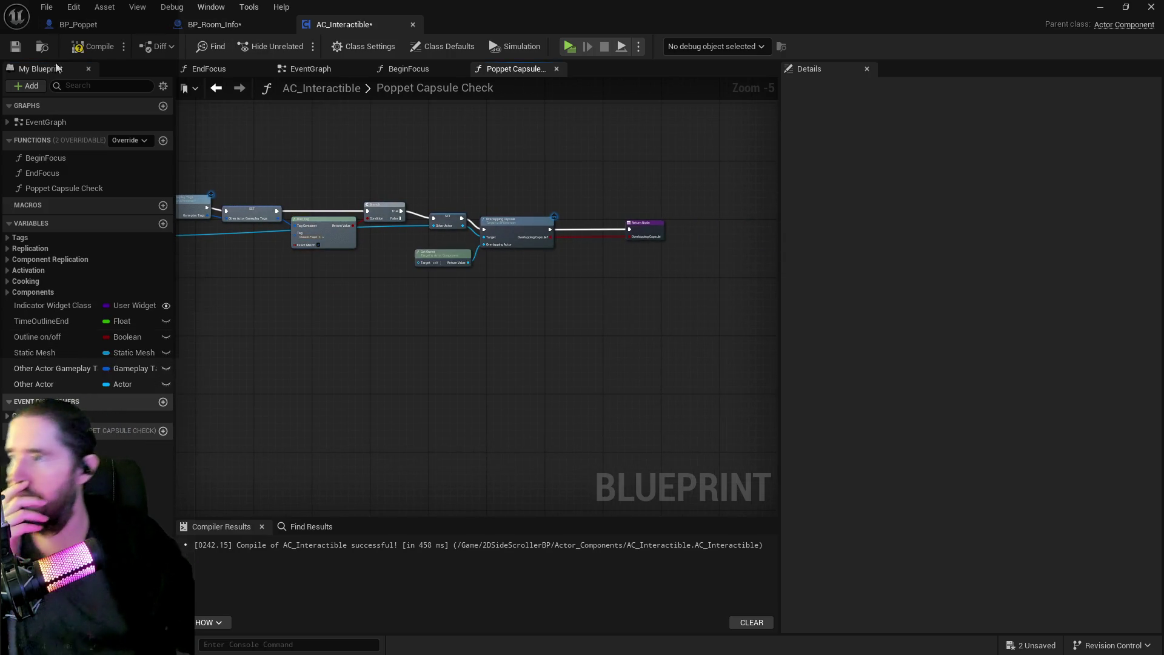
click(17, 49)
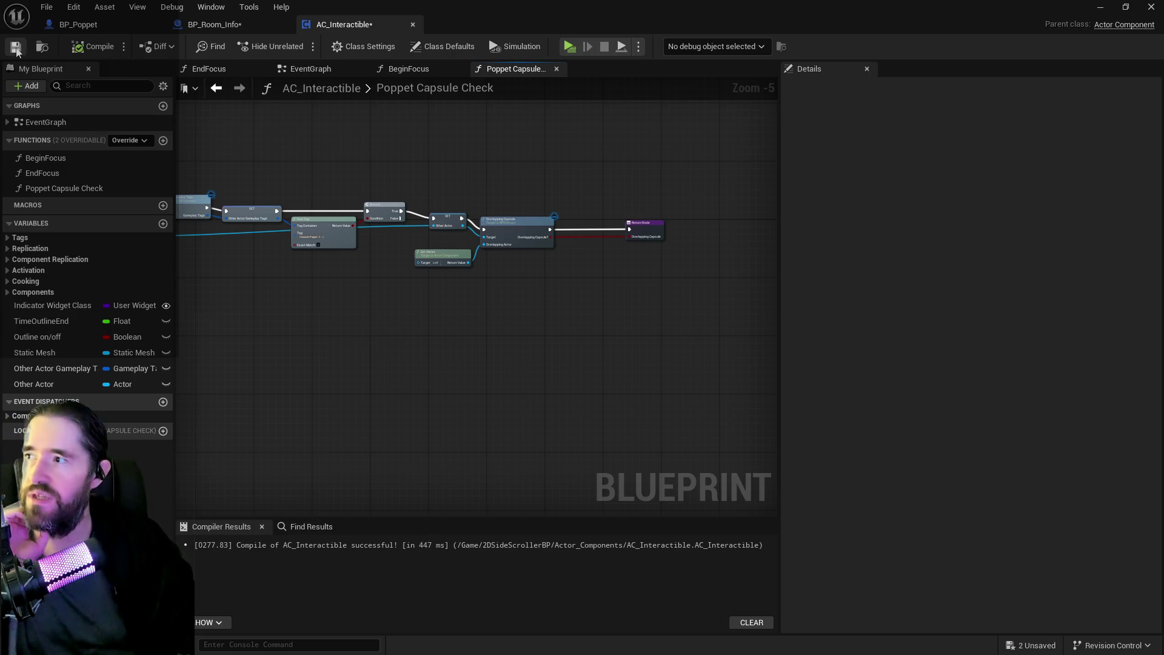
click(223, 28)
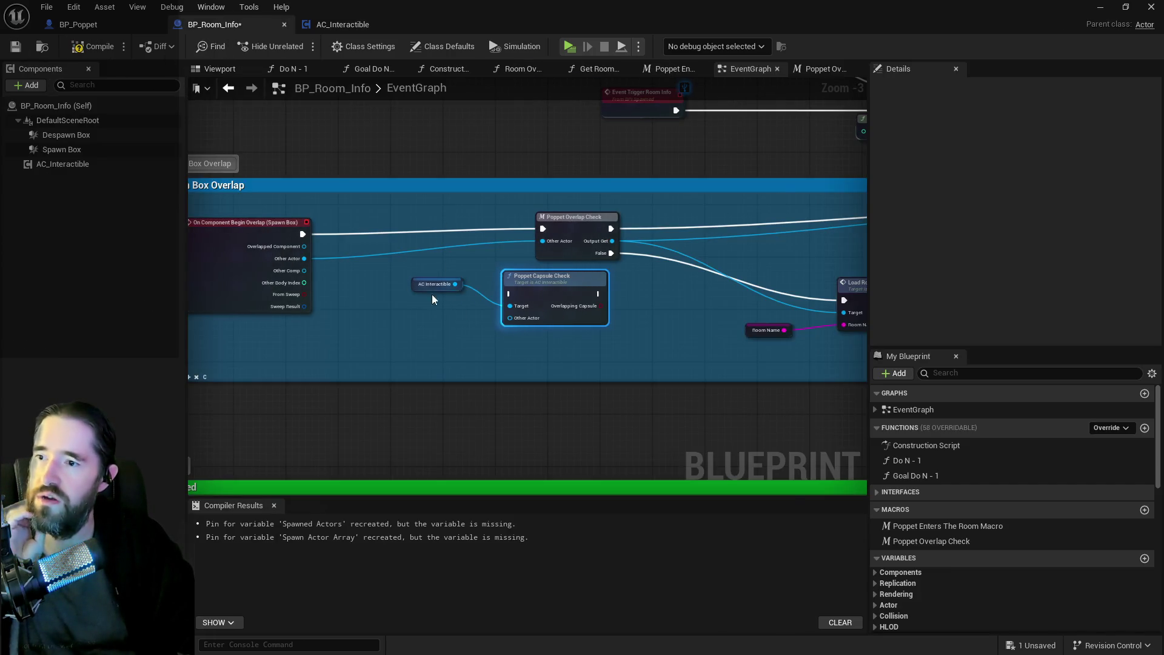
Run Spawn Box overlap into Poppet Capsule Check, branching Overlapping Capsule with True to Room Information.
scroll(439, 297, up, 1)
mouse_move(260, 241)
mouse_down()
mouse_move(375, 302)
mouse_move(485, 313)
mouse_up()
click(259, 229)
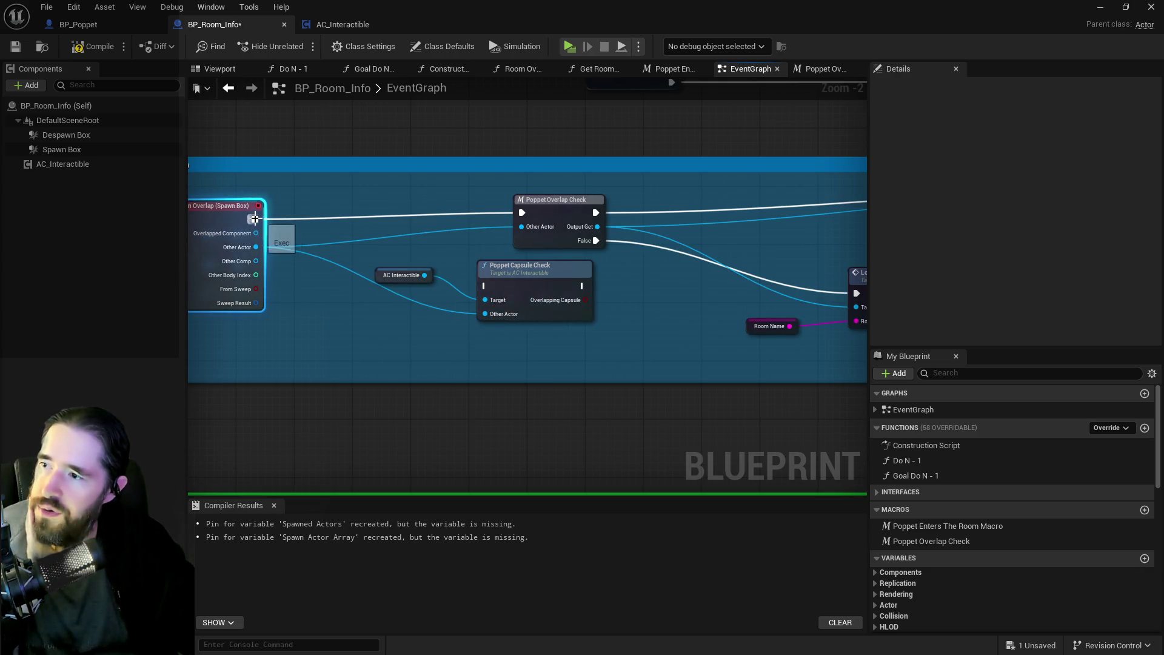
drag(255, 219, 485, 286)
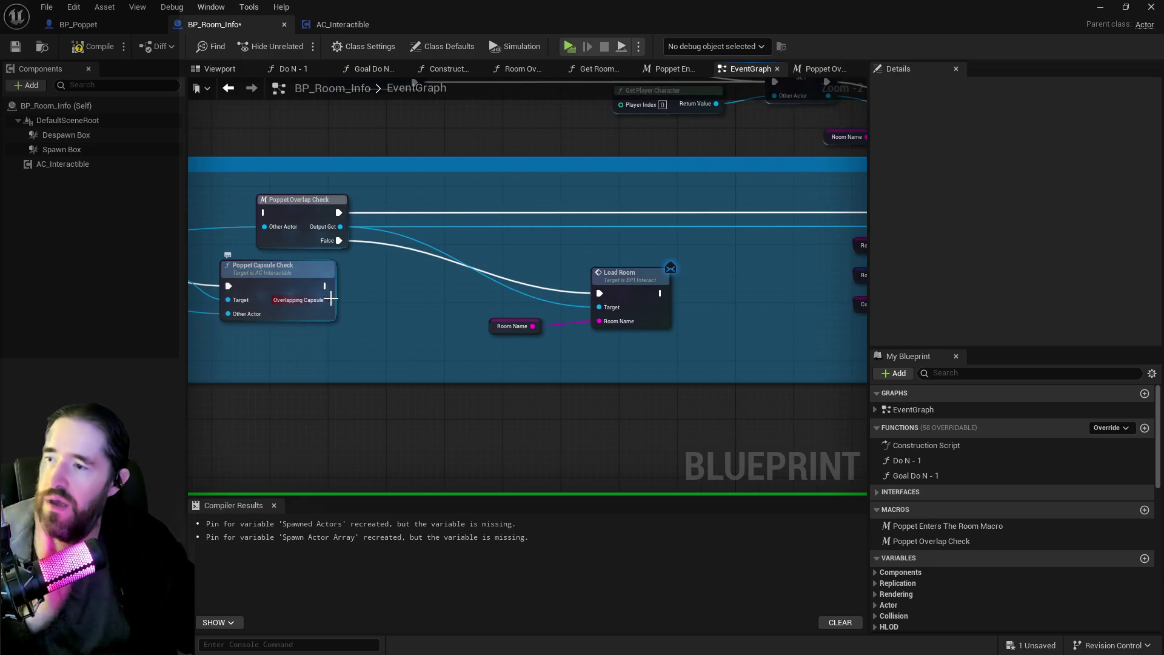
mouse_move(336, 299)
mouse_down()
mouse_move(316, 297)
mouse_move(403, 264)
mouse_move(384, 284)
mouse_move(588, 284)
mouse_move(588, 296)
mouse_up()
mouse_move(411, 285)
mouse_down()
mouse_move(970, 219)
mouse_move(520, 207)
mouse_move(653, 212)
mouse_move(847, 297)
mouse_up()
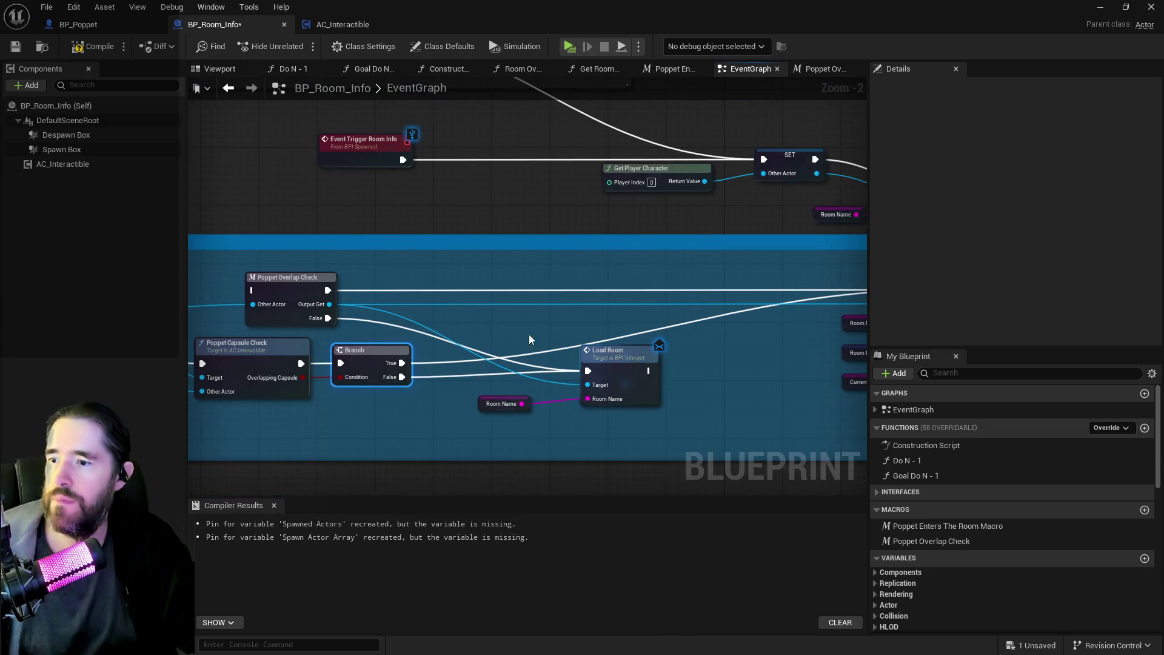
Open the Poppet Overlap Check macro graph to view its Overlapping Capsule, Branch and Outputs.
drag(532, 340, 596, 276)
click(436, 245)
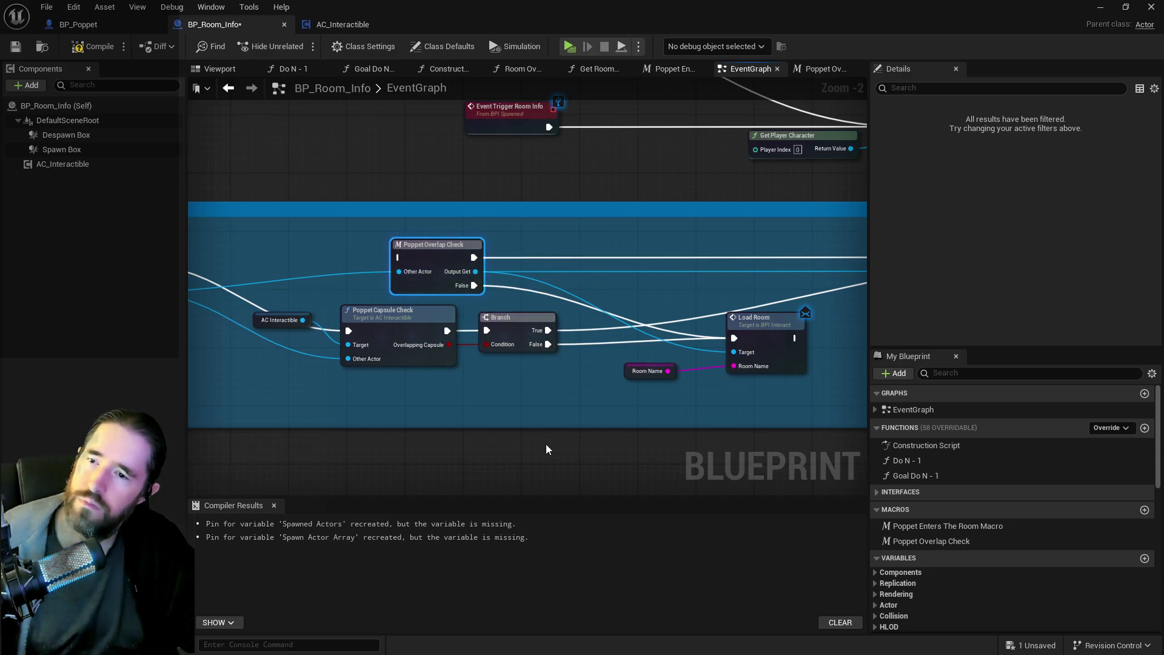
drag(511, 396, 662, 402)
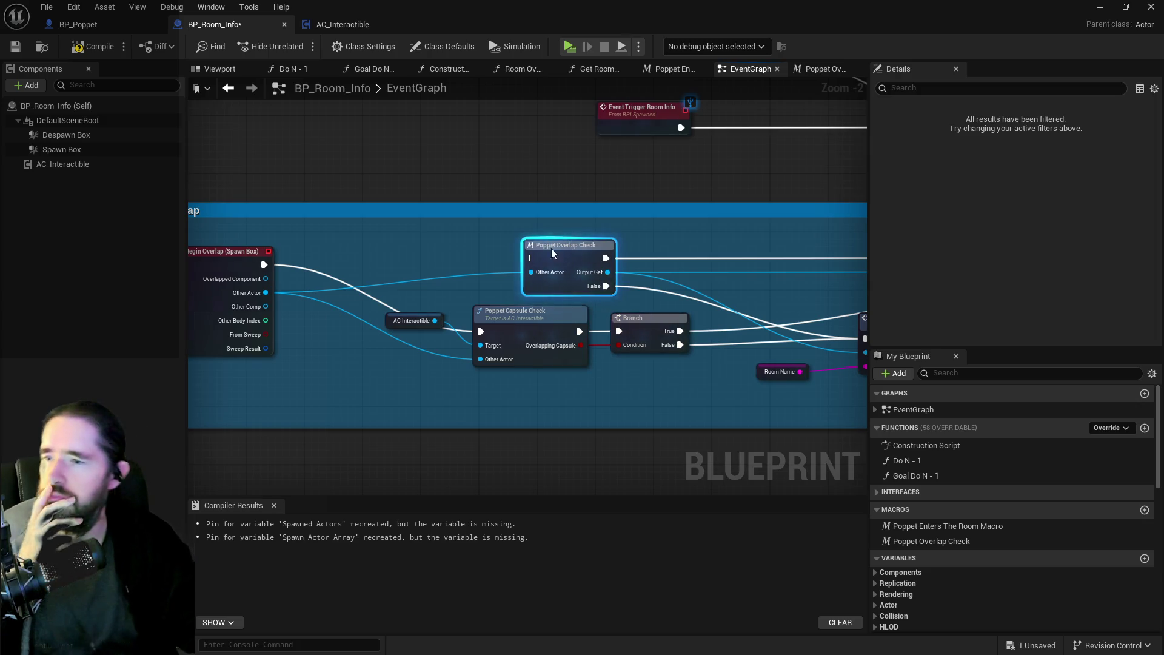
double_click(548, 241)
drag(552, 254, 212, 212)
drag(558, 304, 303, 277)
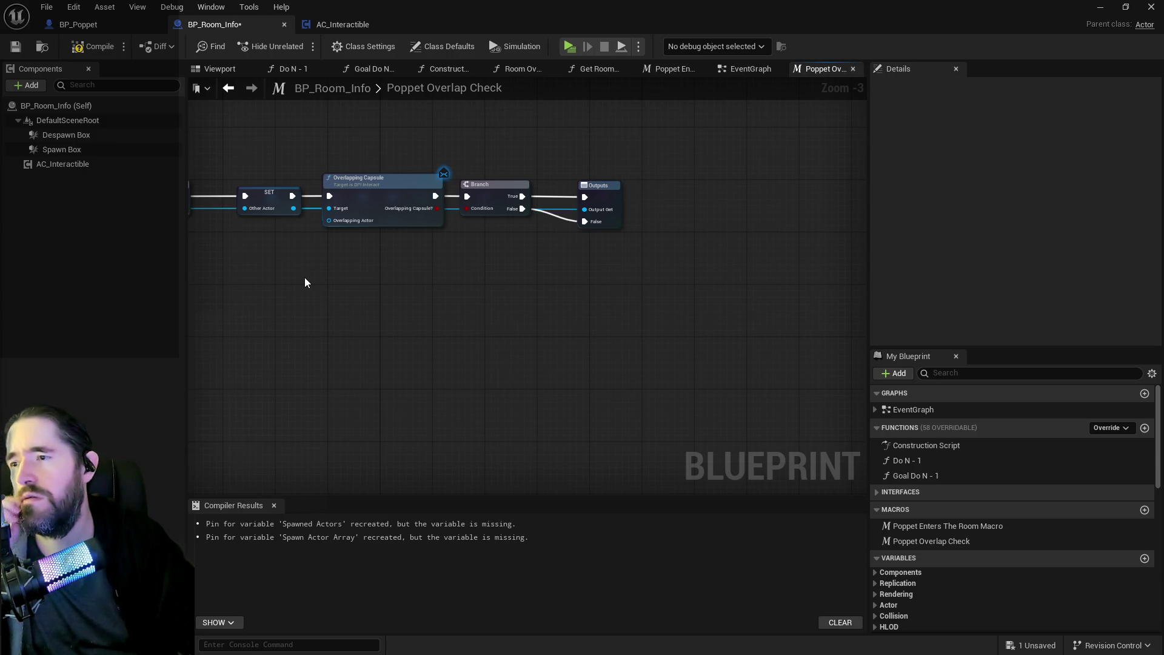
Delete the Poppet Overlap Check node from the On Box Overlap logic.
click(853, 69)
drag(660, 264, 456, 277)
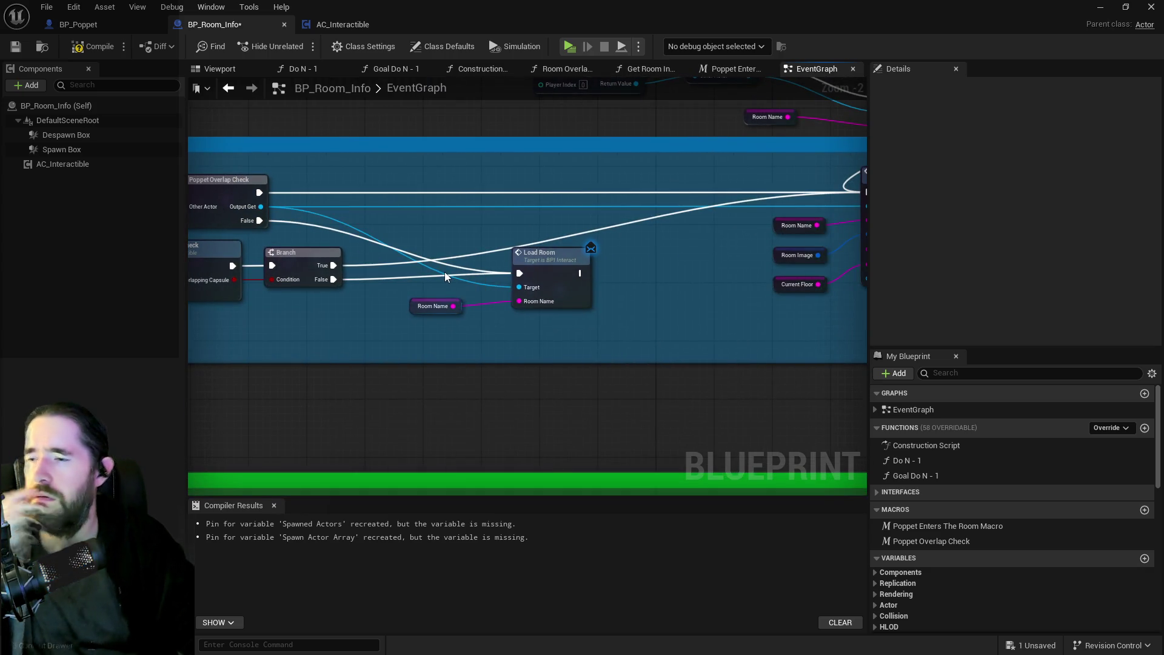
mouse_move(445, 271)
mouse_down()
mouse_move(605, 202)
mouse_move(325, 236)
mouse_up()
scroll(365, 240, down, 3)
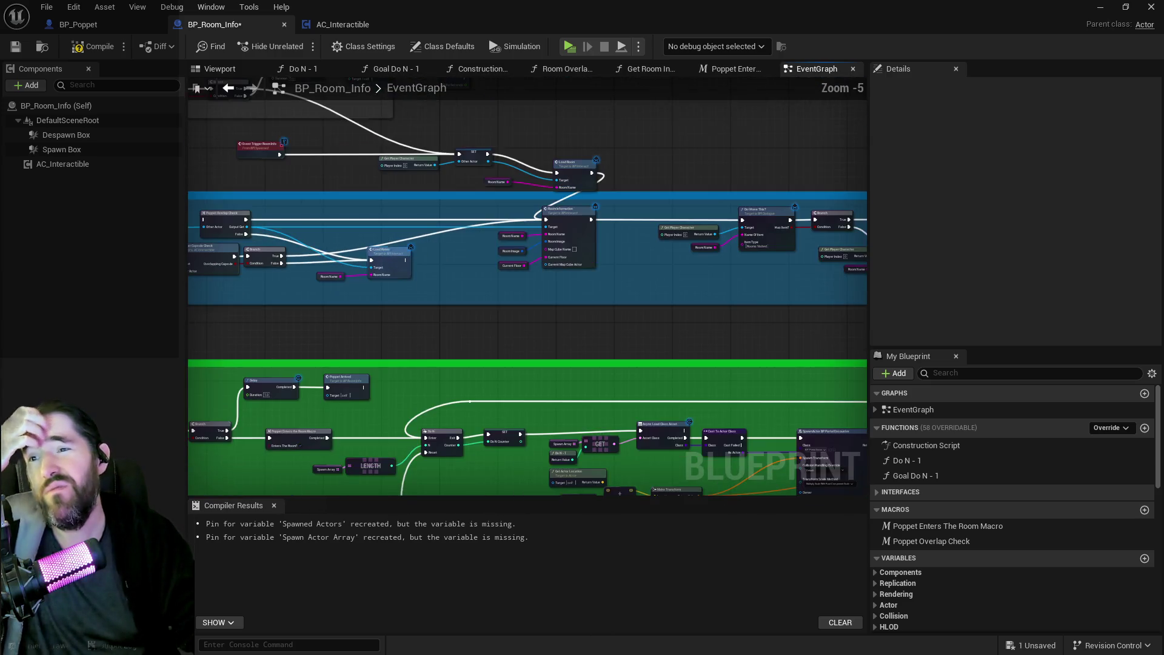
scroll(622, 224, up, 2)
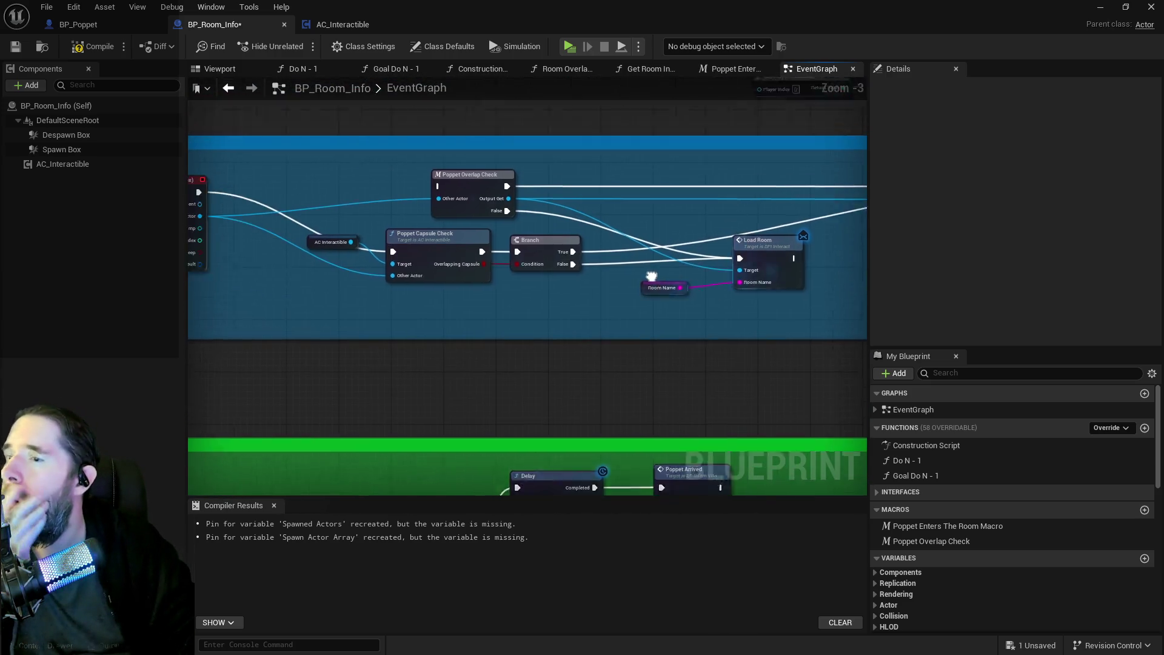
drag(664, 277, 242, 340)
mouse_move(412, 309)
mouse_down()
mouse_move(200, 324)
mouse_move(272, 325)
mouse_move(650, 233)
mouse_move(671, 252)
mouse_up()
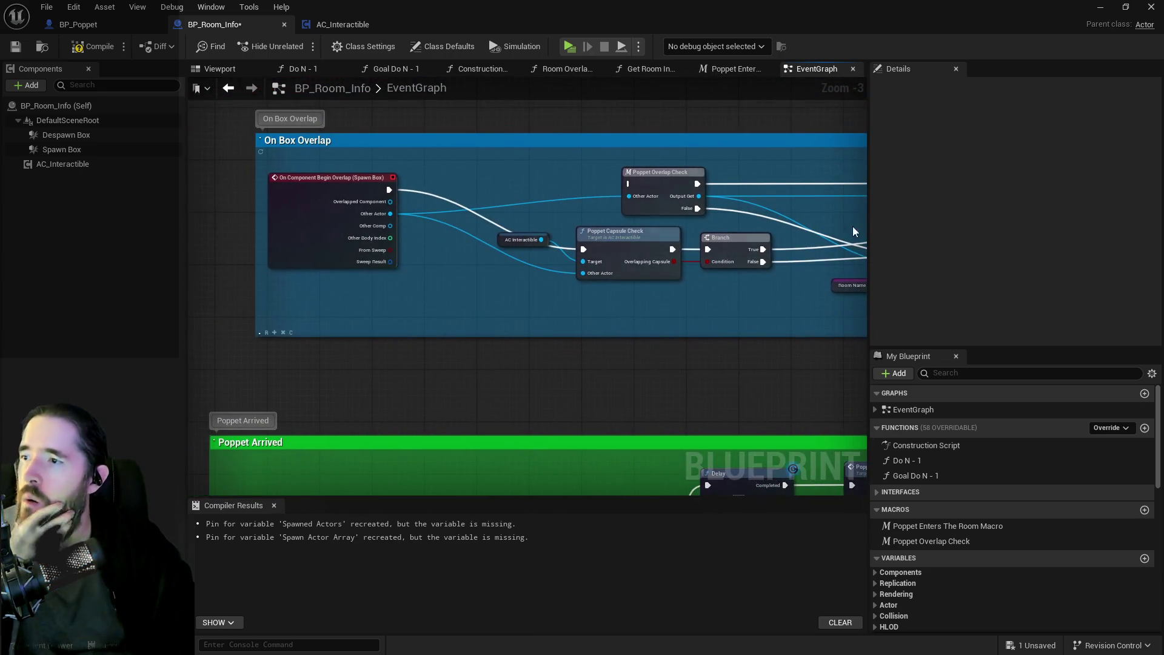
drag(647, 310, 558, 314)
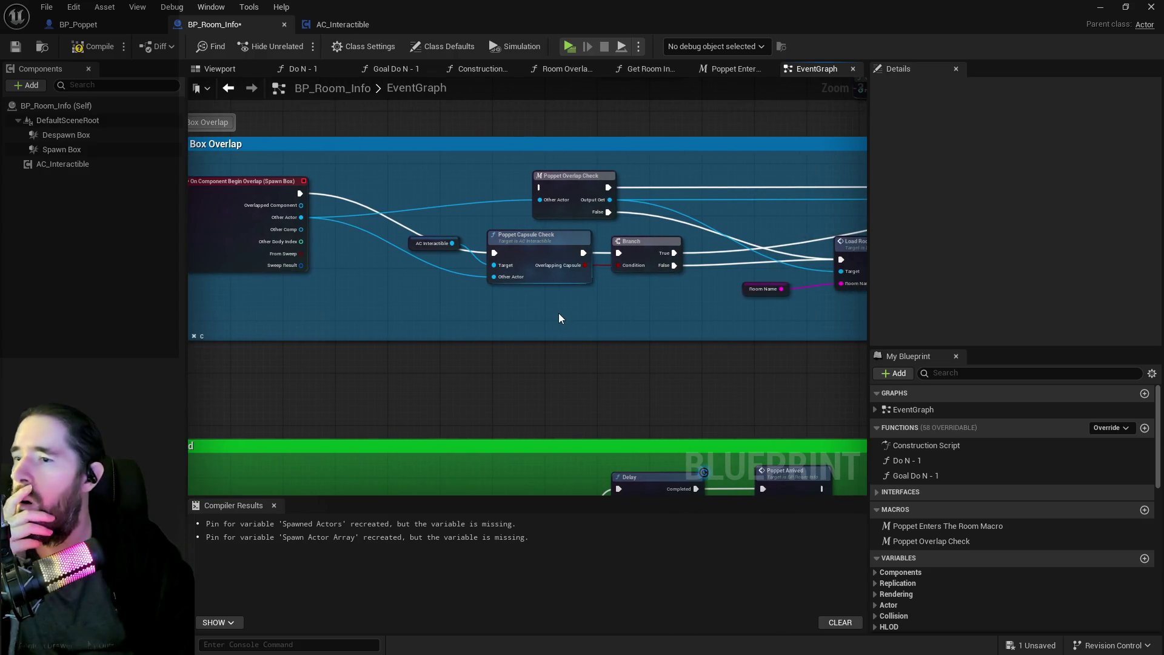
mouse_move(451, 318)
mouse_down()
mouse_move(599, 308)
mouse_move(476, 263)
mouse_up()
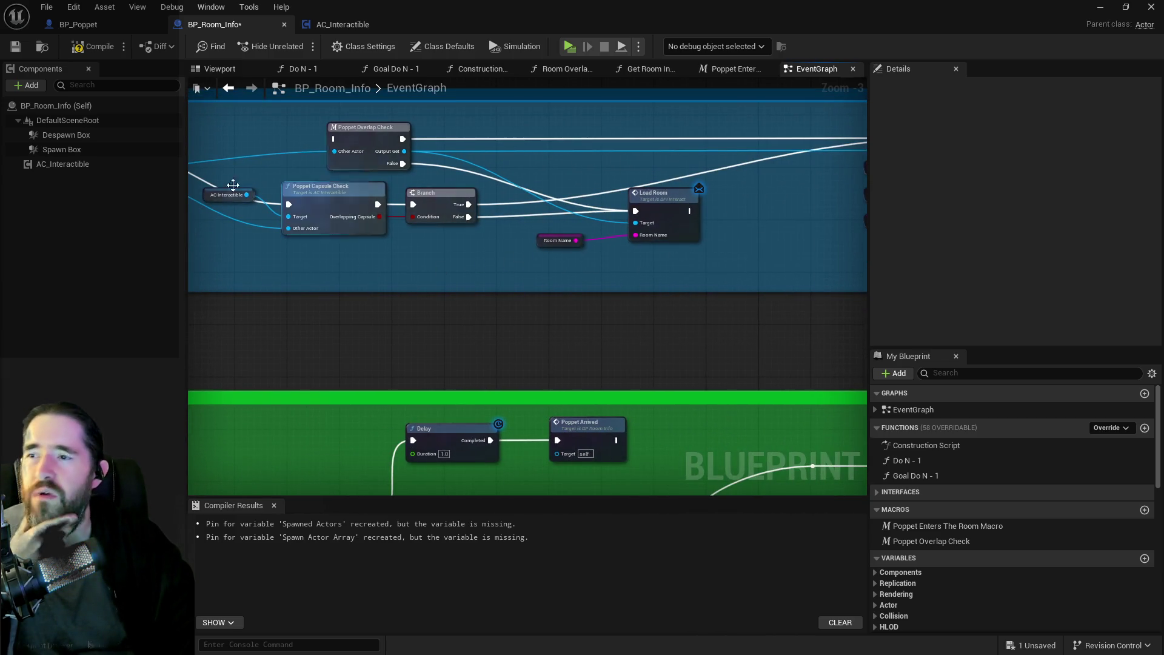
click(359, 152)
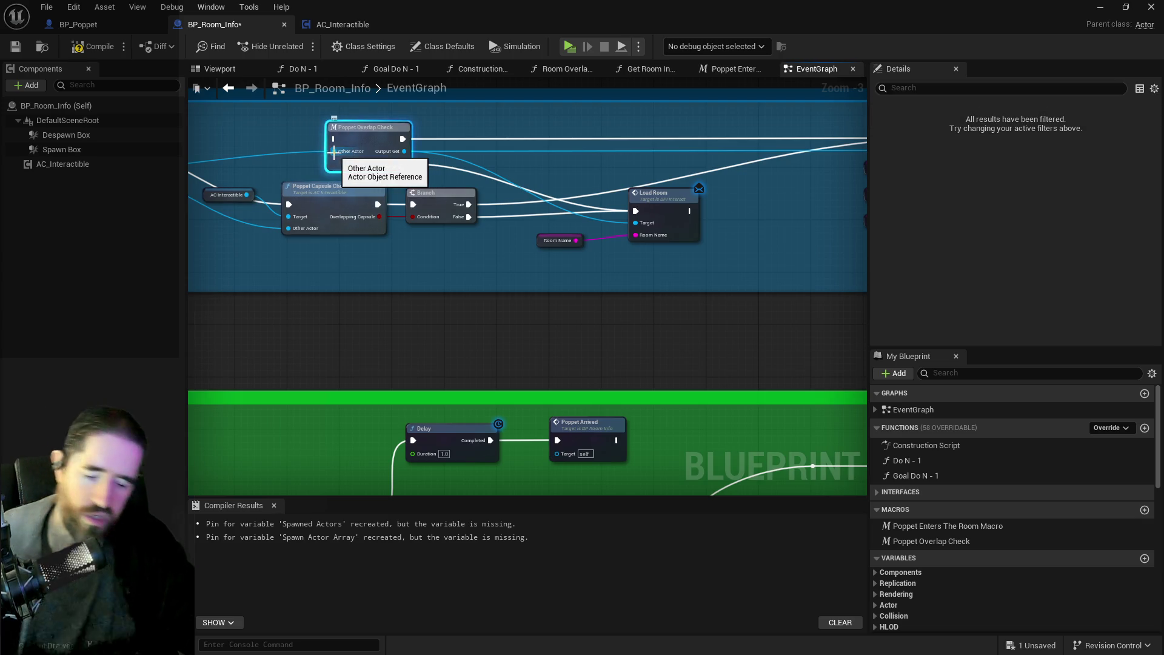
key(Delete)
Reposition Poppet Capsule Check, Branch and AC Interactible, and break the Branch False link to Load Room.
click(365, 220)
ctrl+click(426, 211)
drag(426, 211, 419, 144)
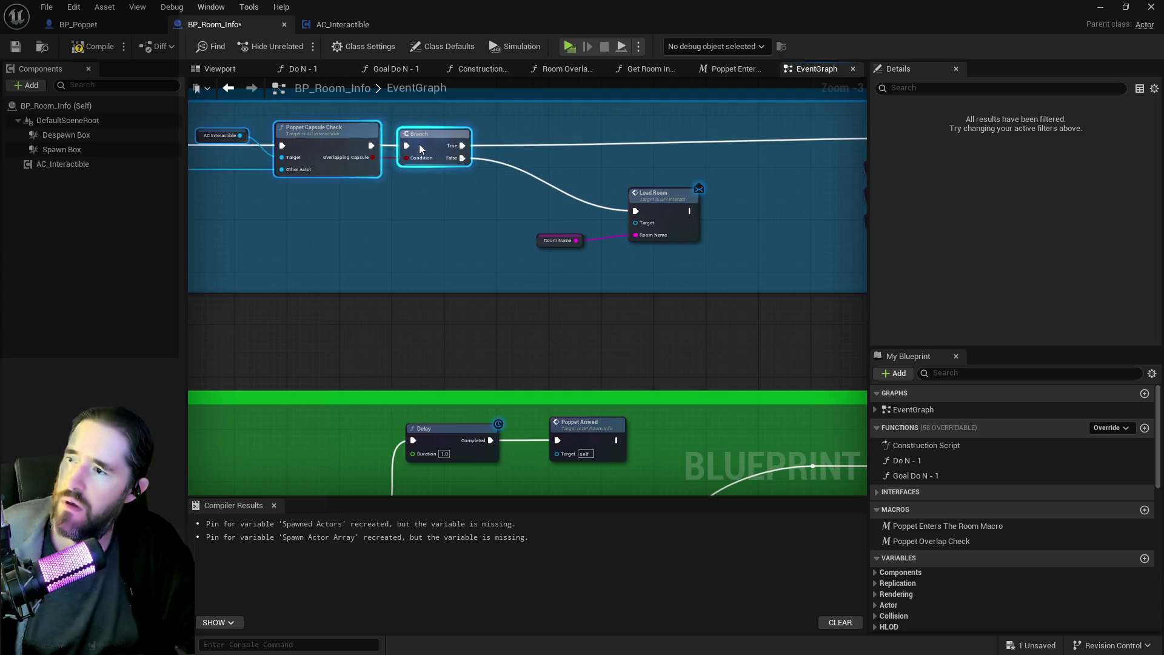
click(212, 154)
drag(203, 134, 205, 154)
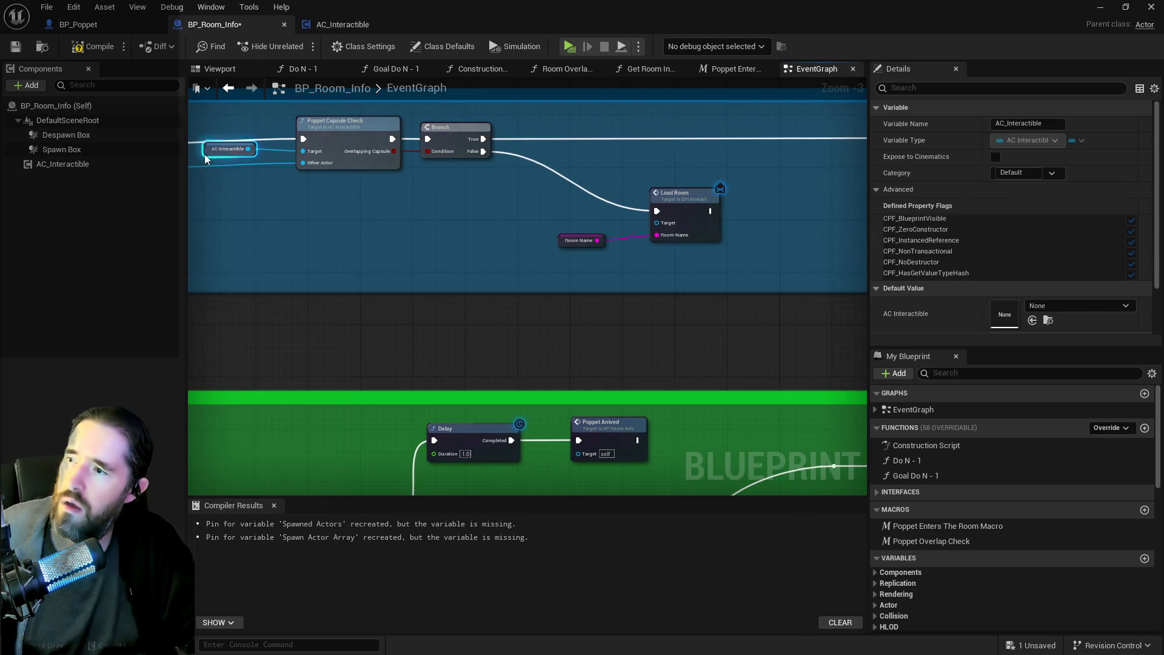
alt+click(593, 190)
scroll(549, 197, down, 3)
scroll(515, 199, up, 2)
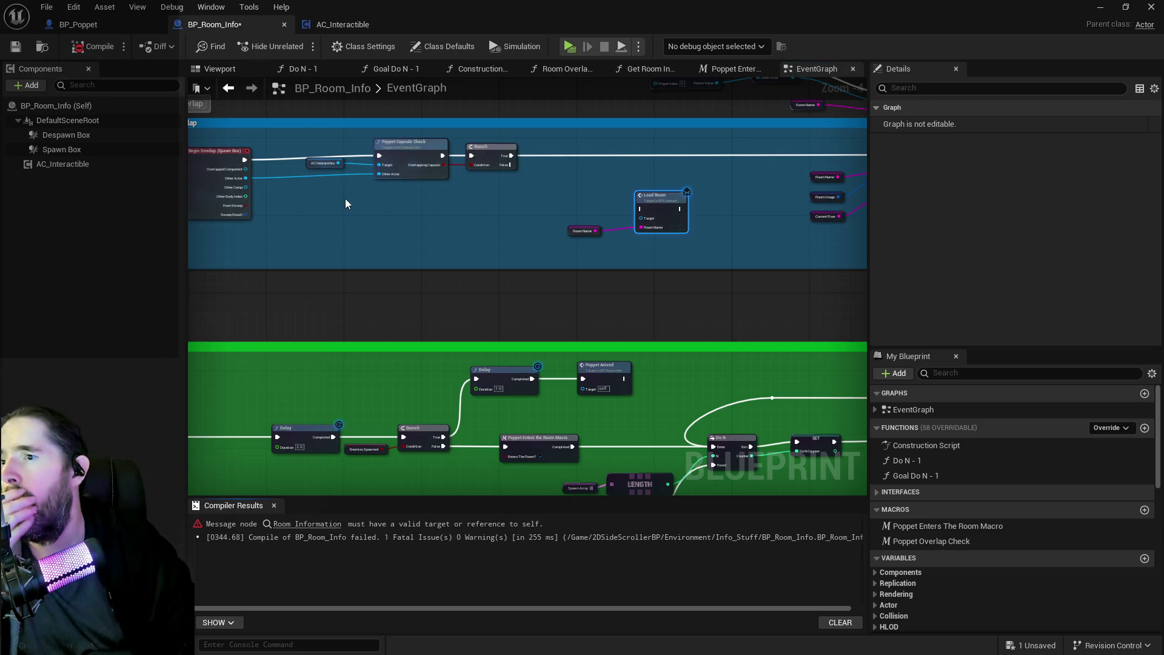
Fix the Room Information error by wiring the overlap's Other Actor, then compile and save BP_Room_Info.
click(299, 525)
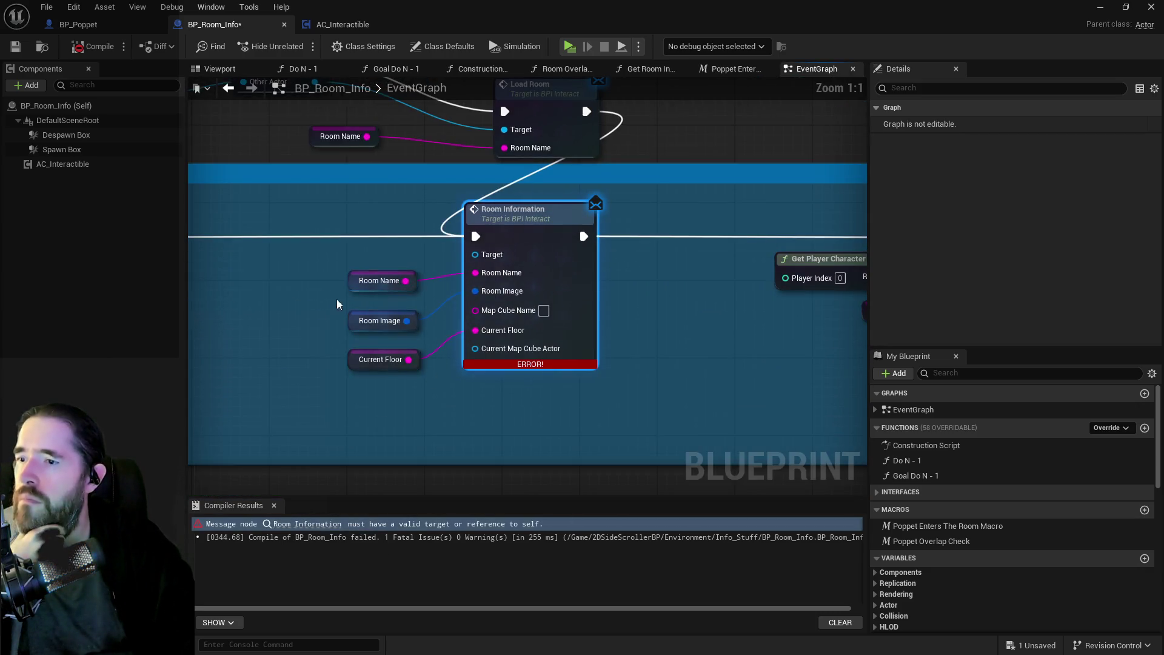
scroll(301, 309, down, 1)
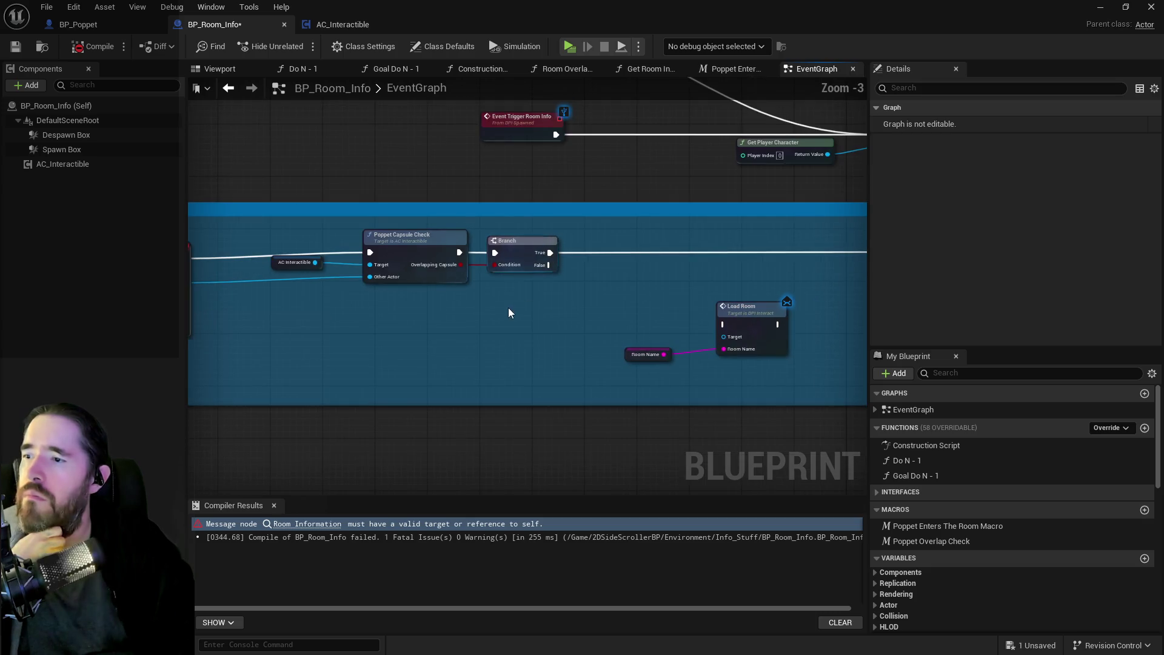
mouse_move(294, 252)
mouse_down()
mouse_move(327, 269)
mouse_move(703, 237)
mouse_move(982, 270)
mouse_move(618, 255)
mouse_move(605, 240)
mouse_up()
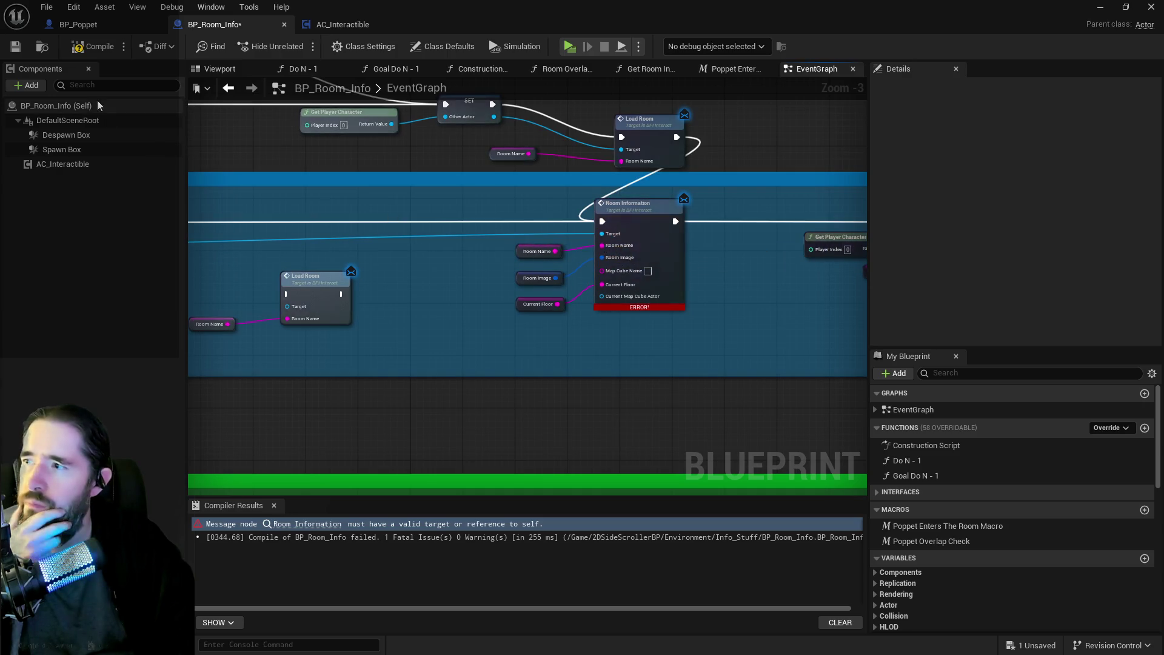
click(91, 52)
click(17, 49)
Stop the game preview and bring up File > Recent Levels in the level editor.
click(47, 7)
click(69, 92)
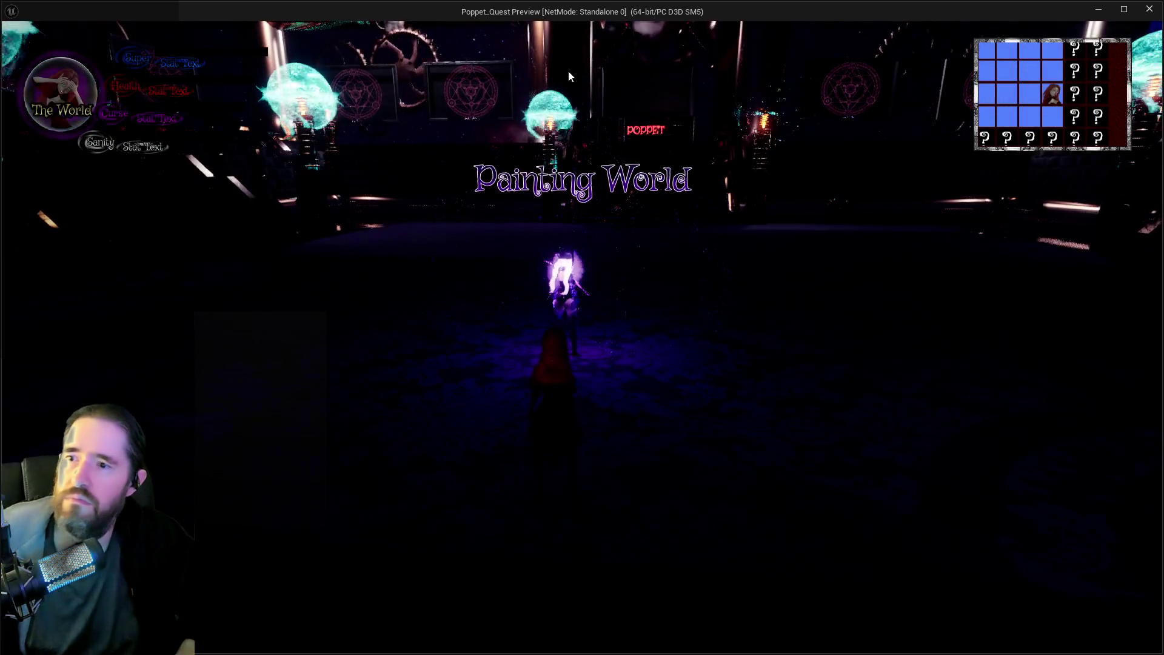
key(Escape)
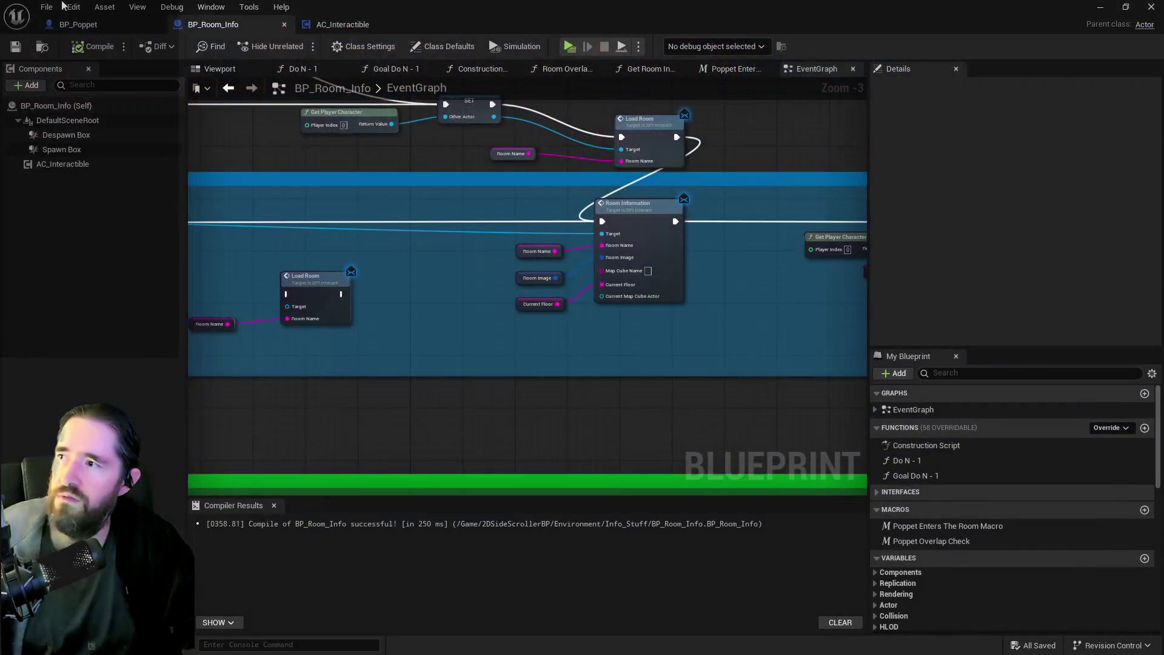
click(45, 8)
drag(607, 9, 1163, 109)
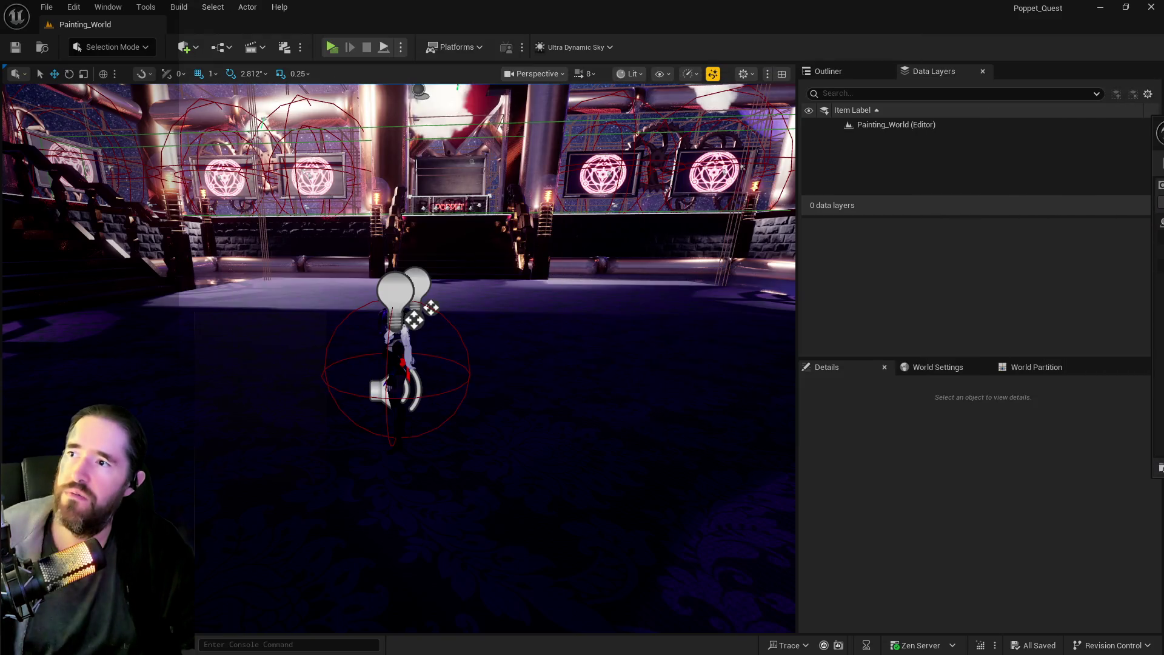
click(46, 7)
mouse_move(176, 93)
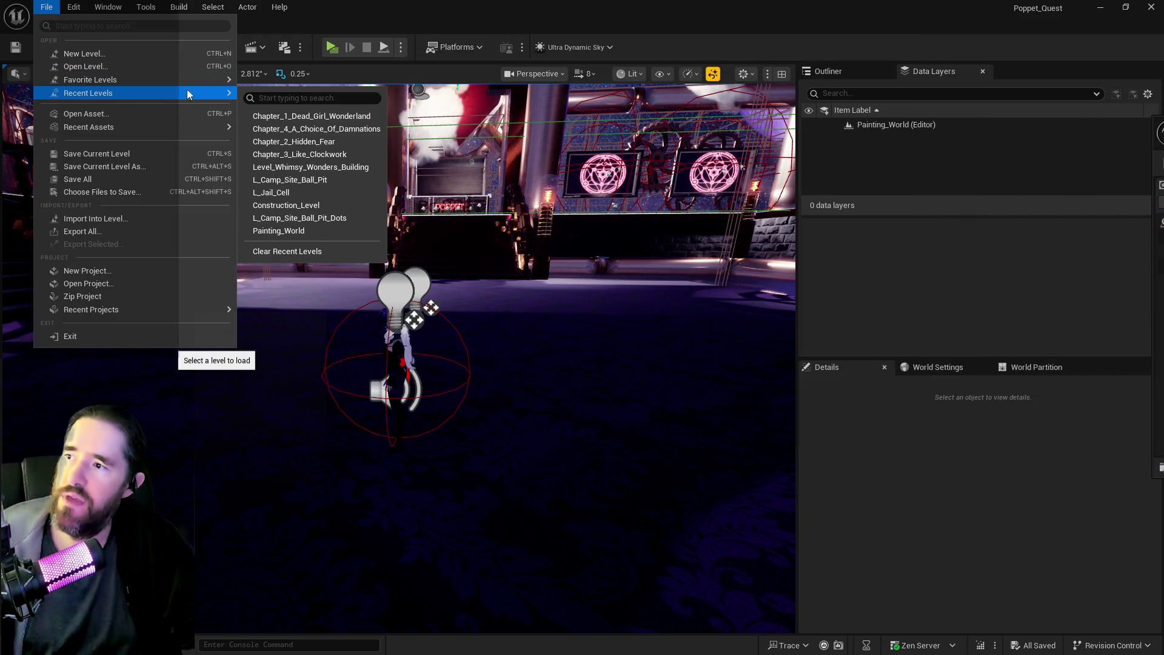
click(297, 118)
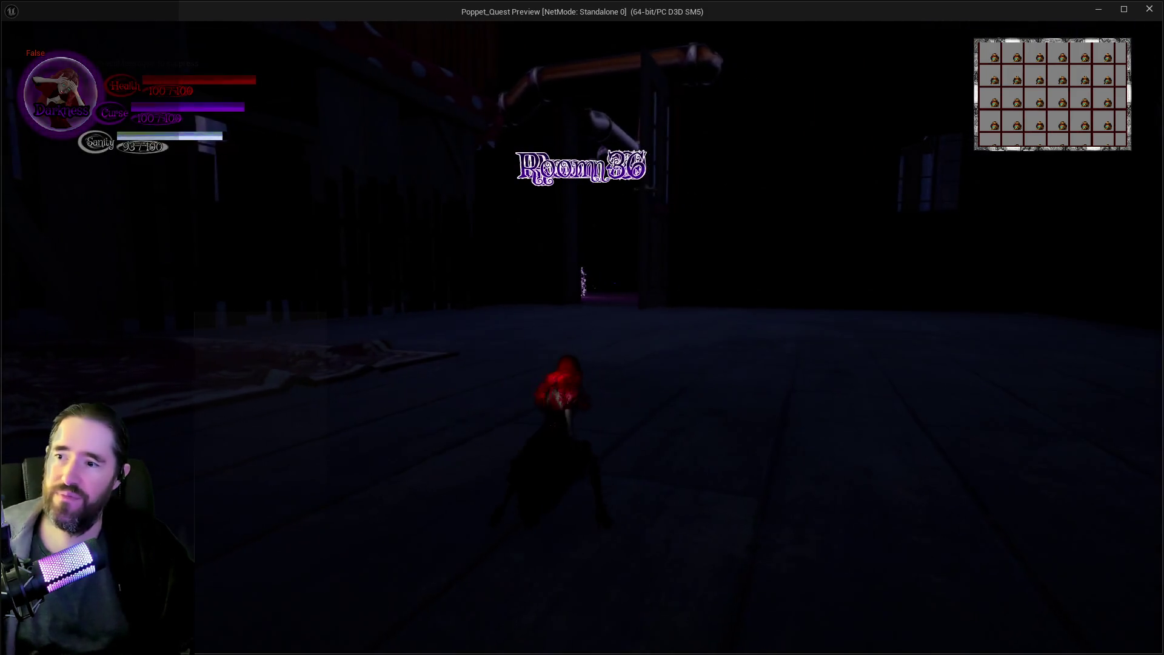
Run the character through the machine room, purple portal and Carnival Room doorway, then exit with Esc.
key(w)
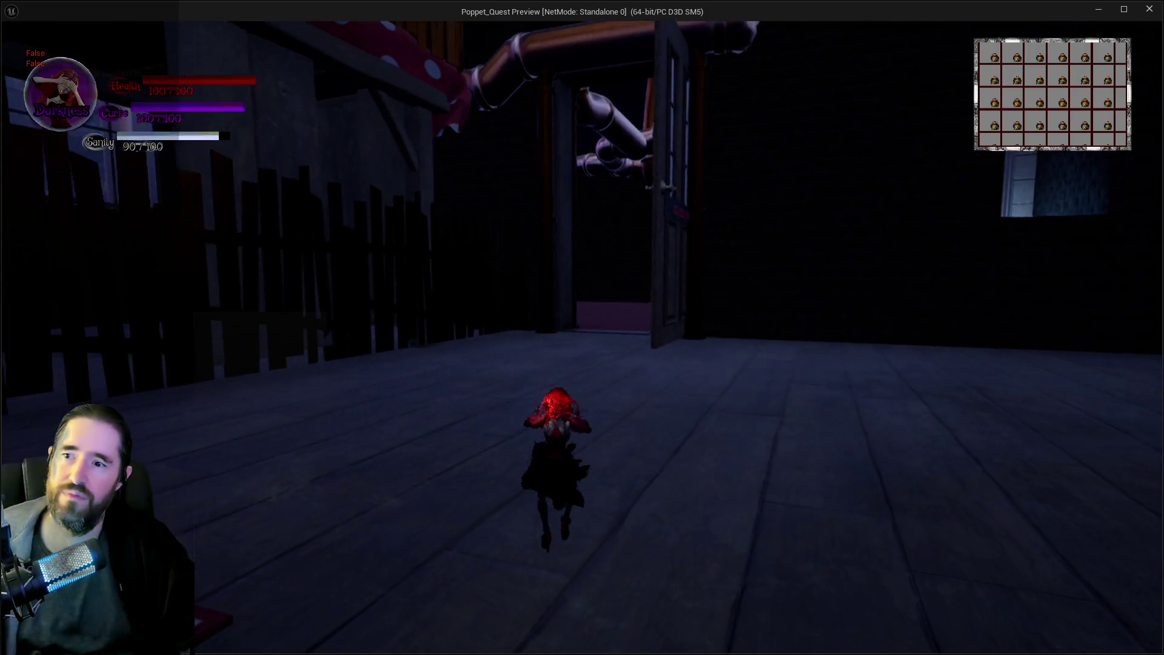
key(w)
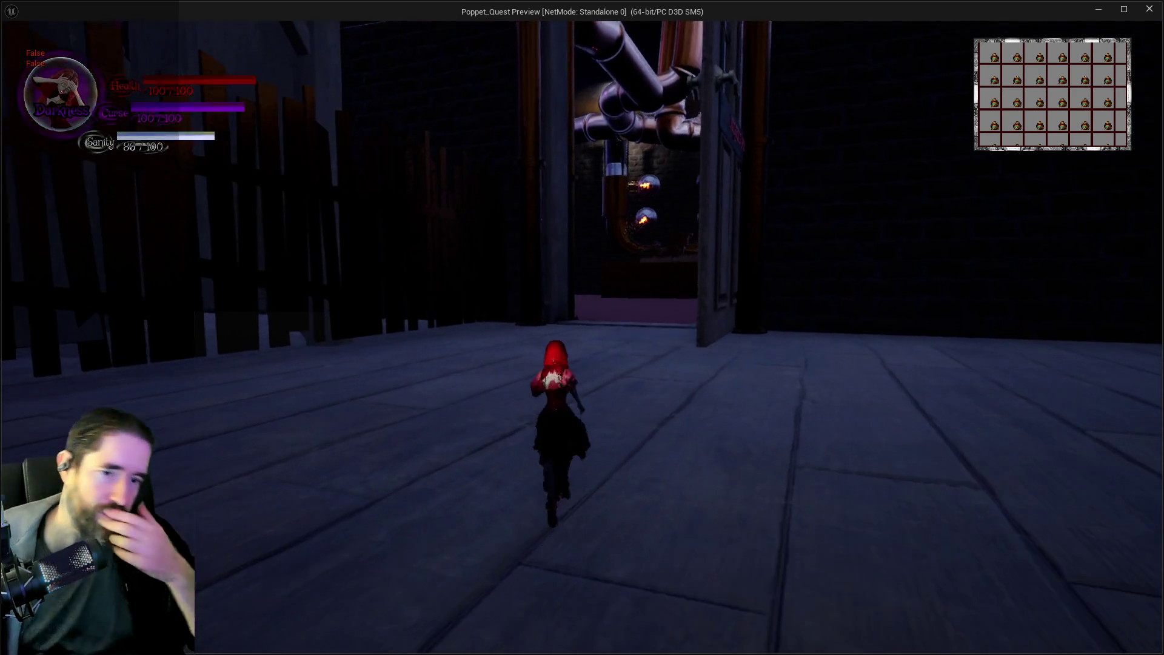
key(w)
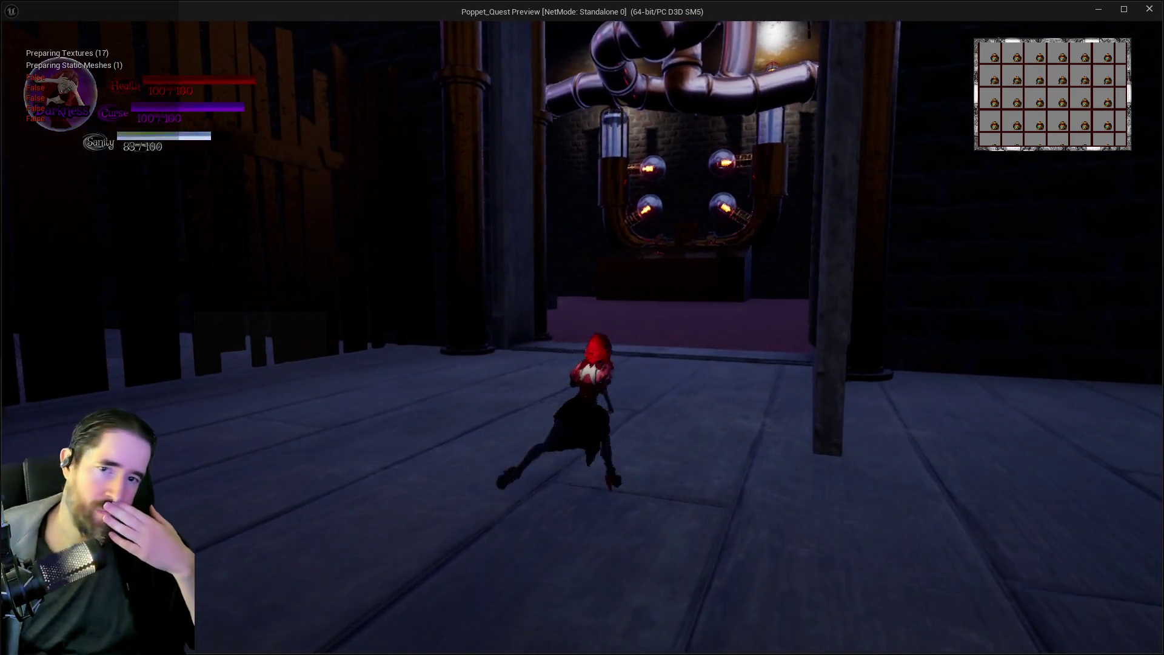
key(w)
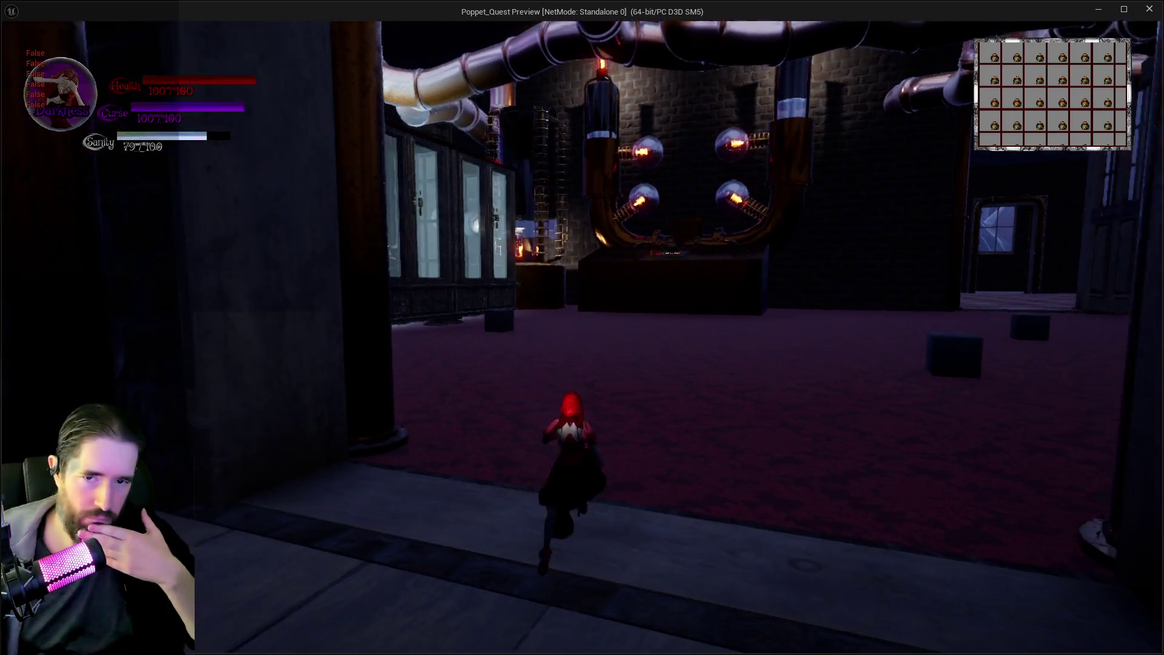
key(w)
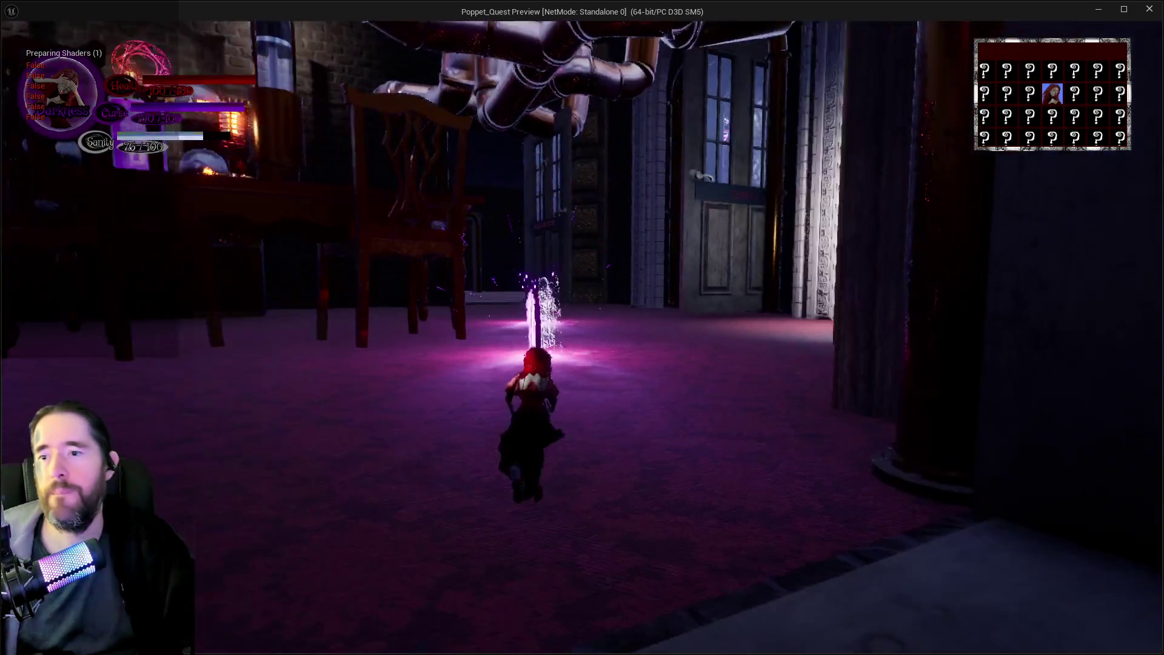
key(w)
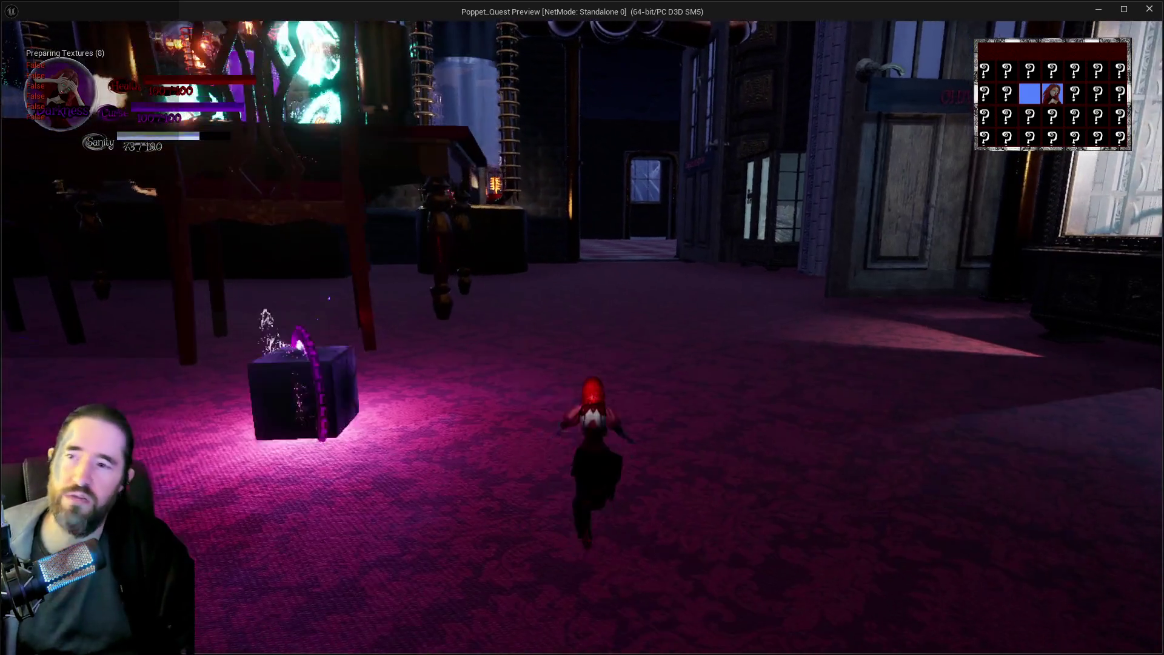
key(w)
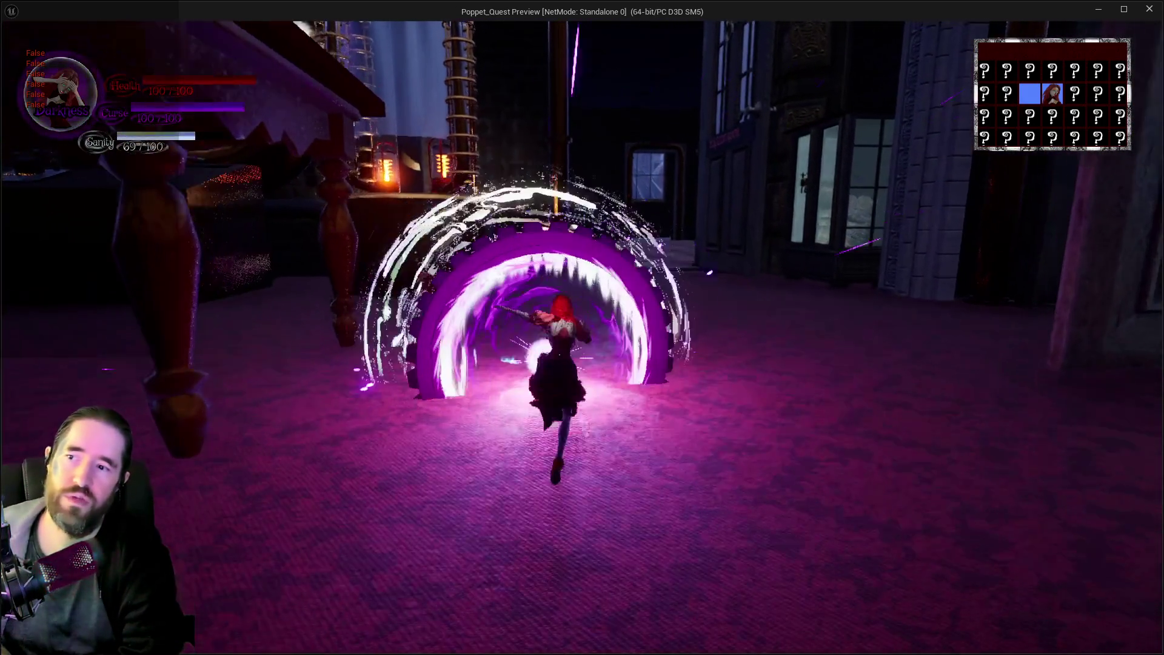
key(w)
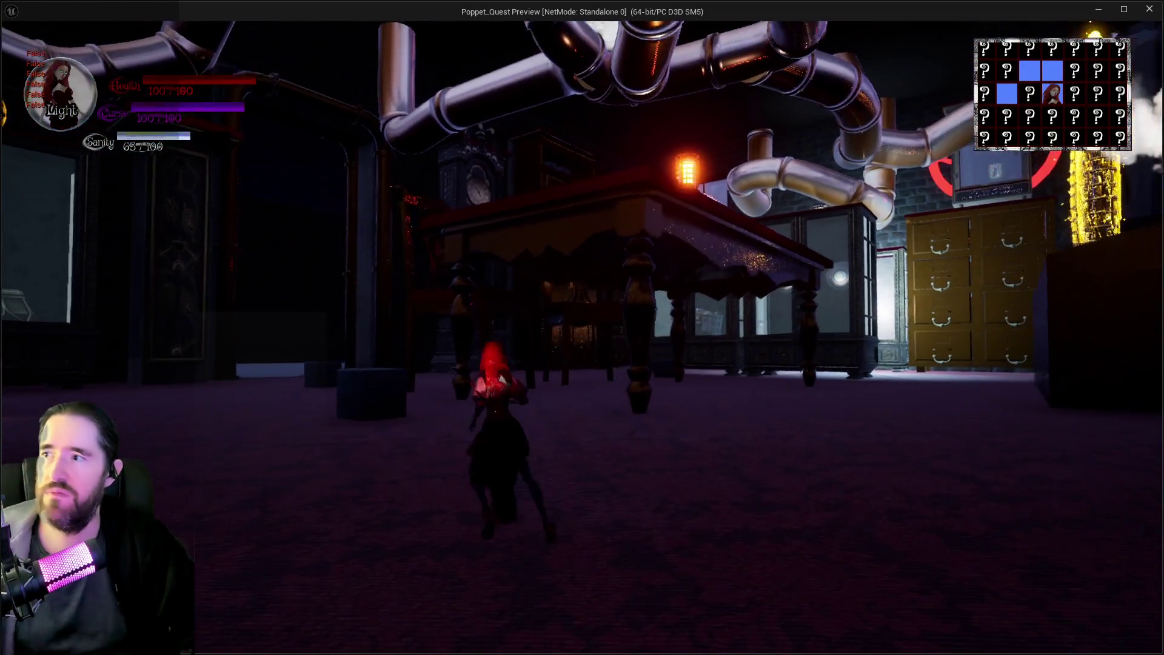
key(w)
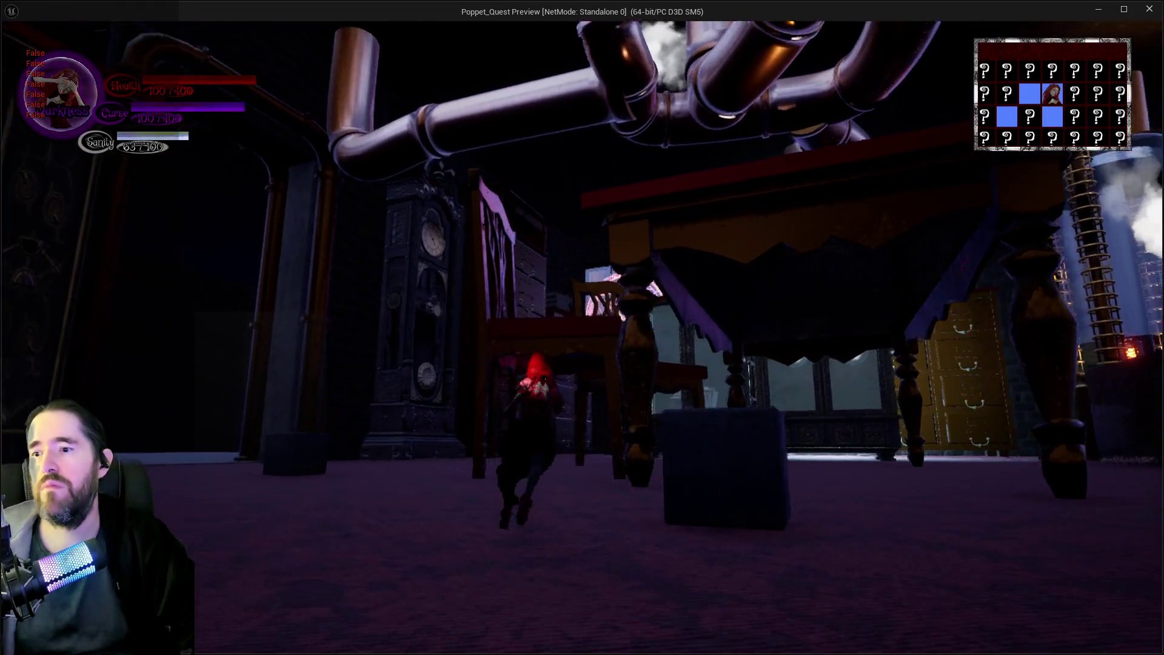
key(w)
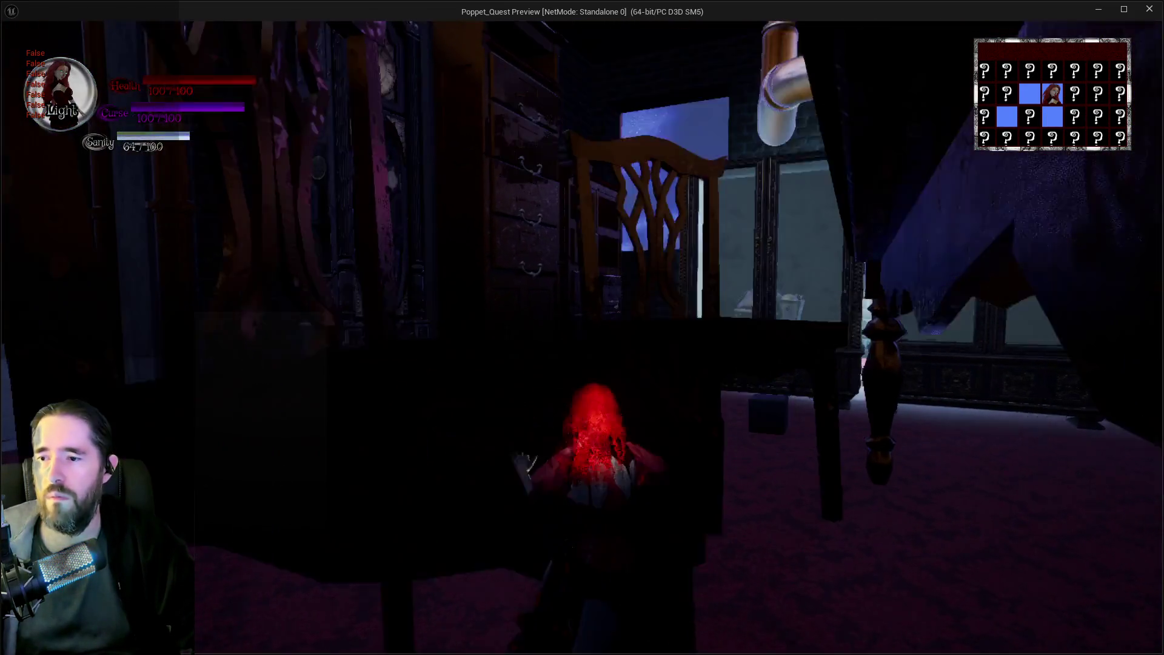
key(w)
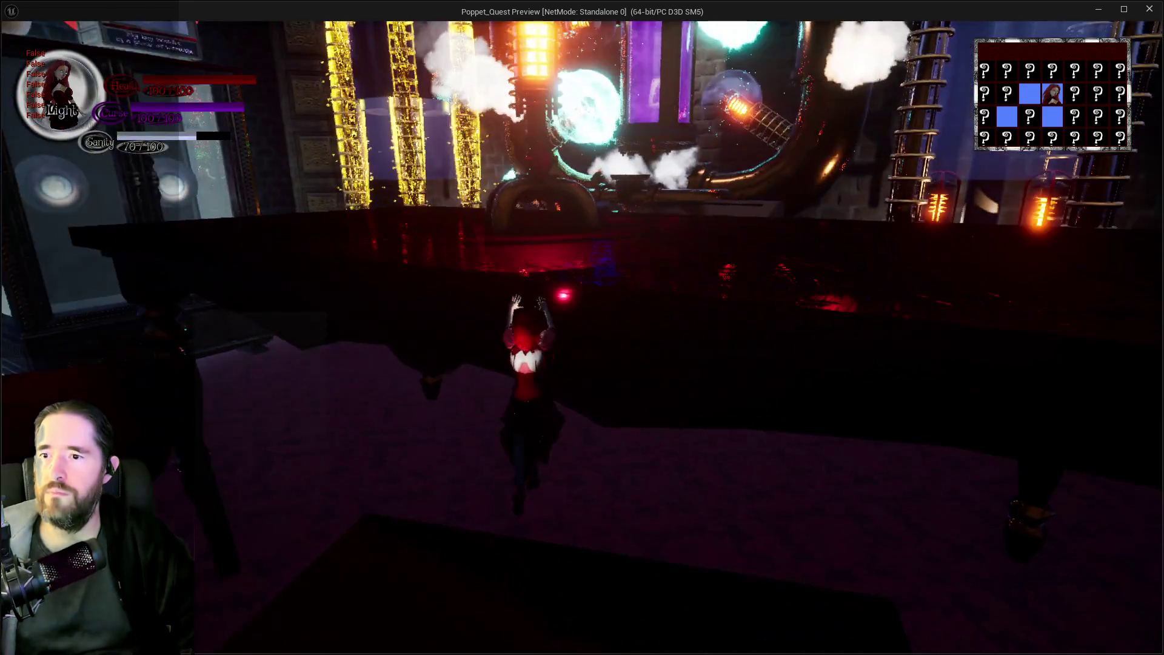
key(w)
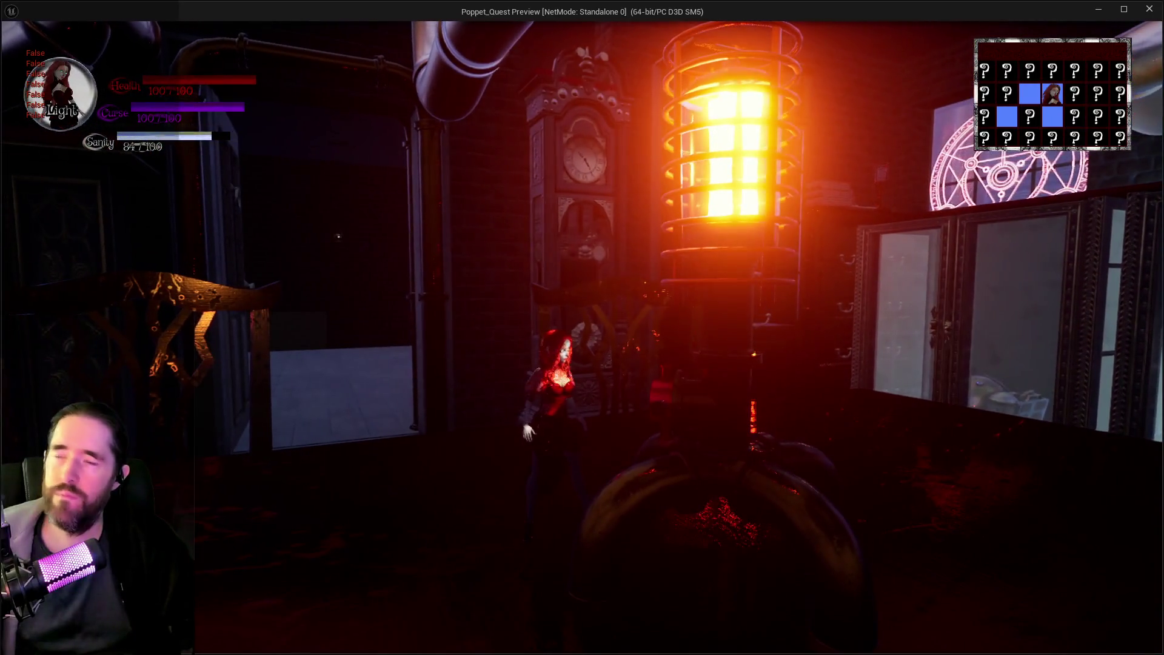
key(w)
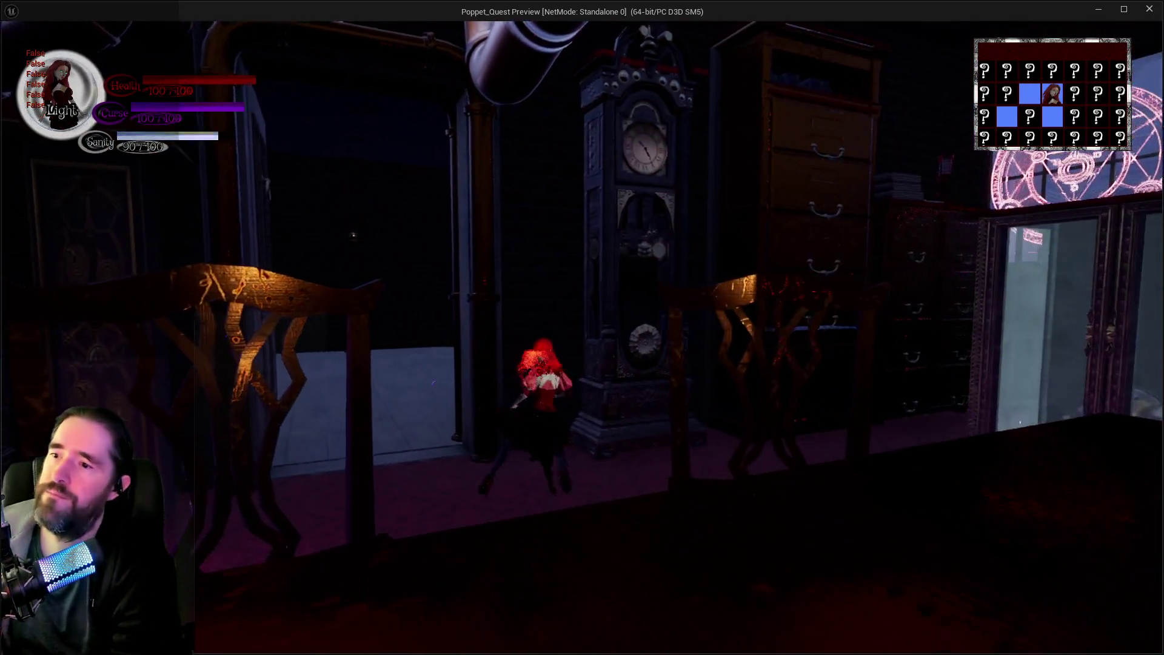
key(w)
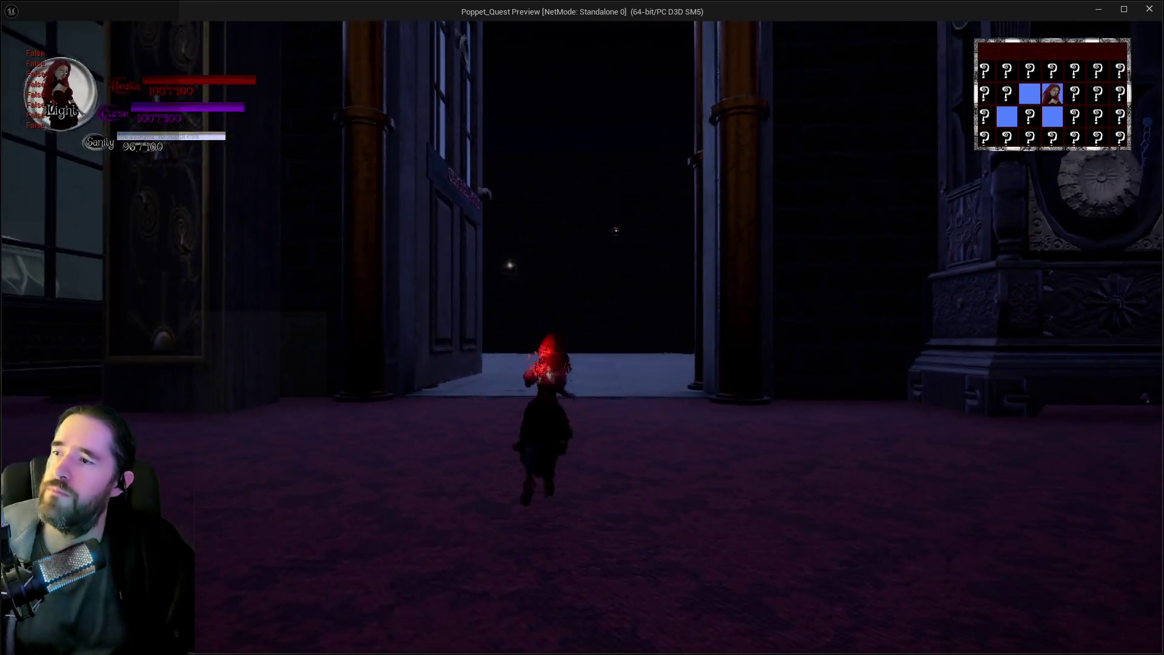
key(w)
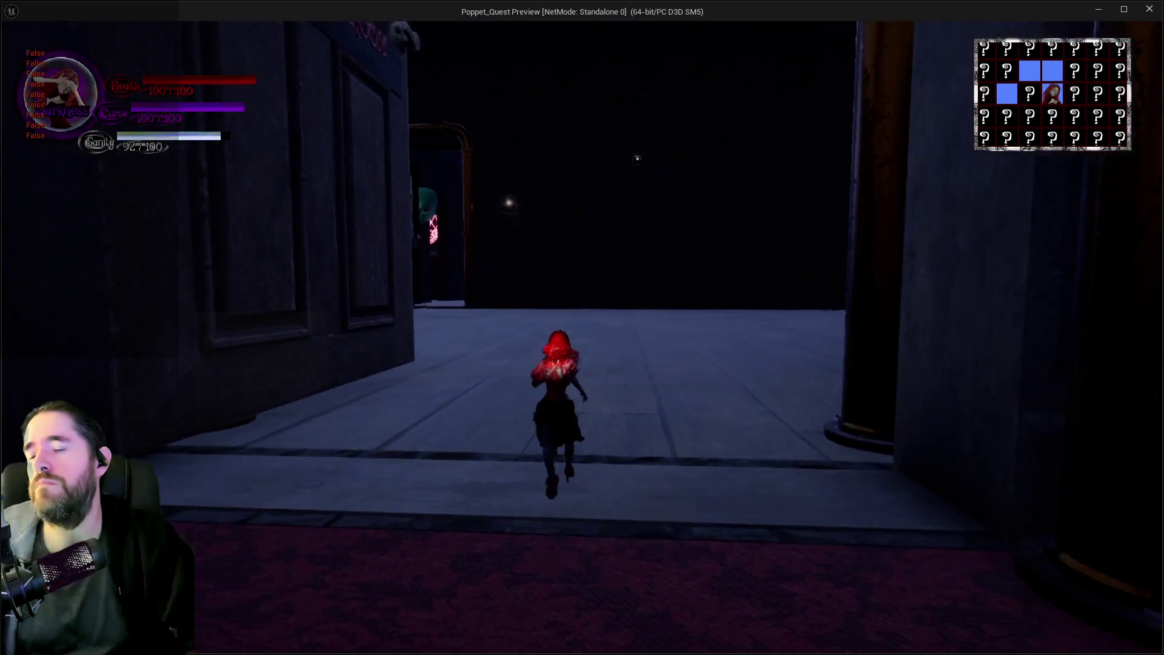
key(w)
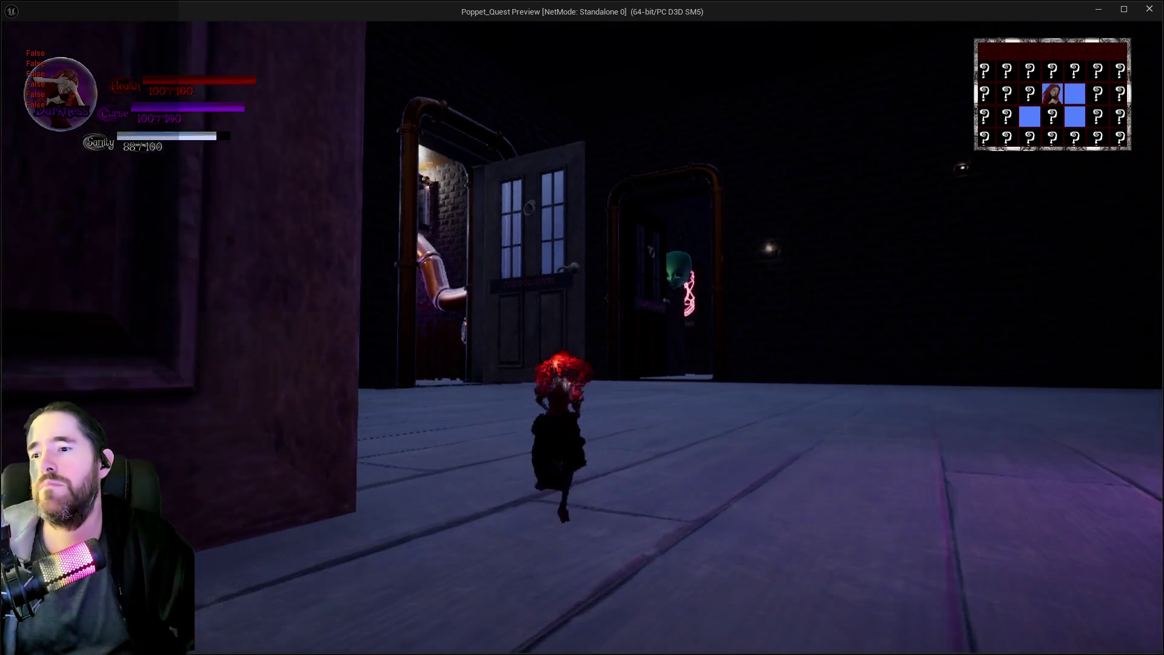
key(w)
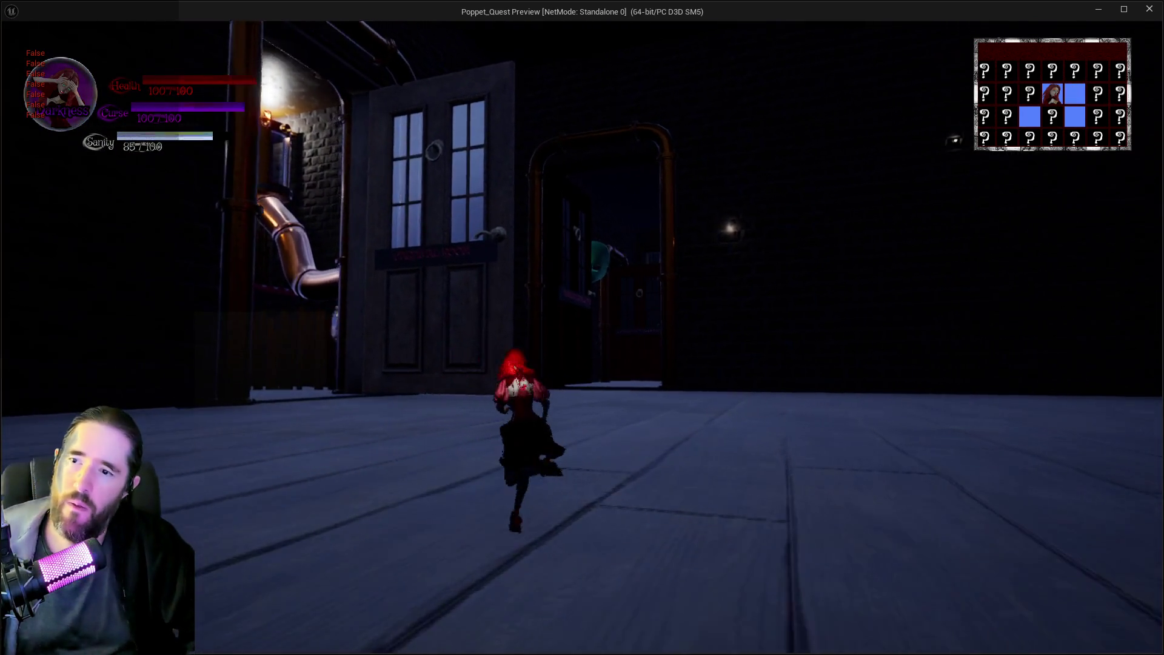
key(w)
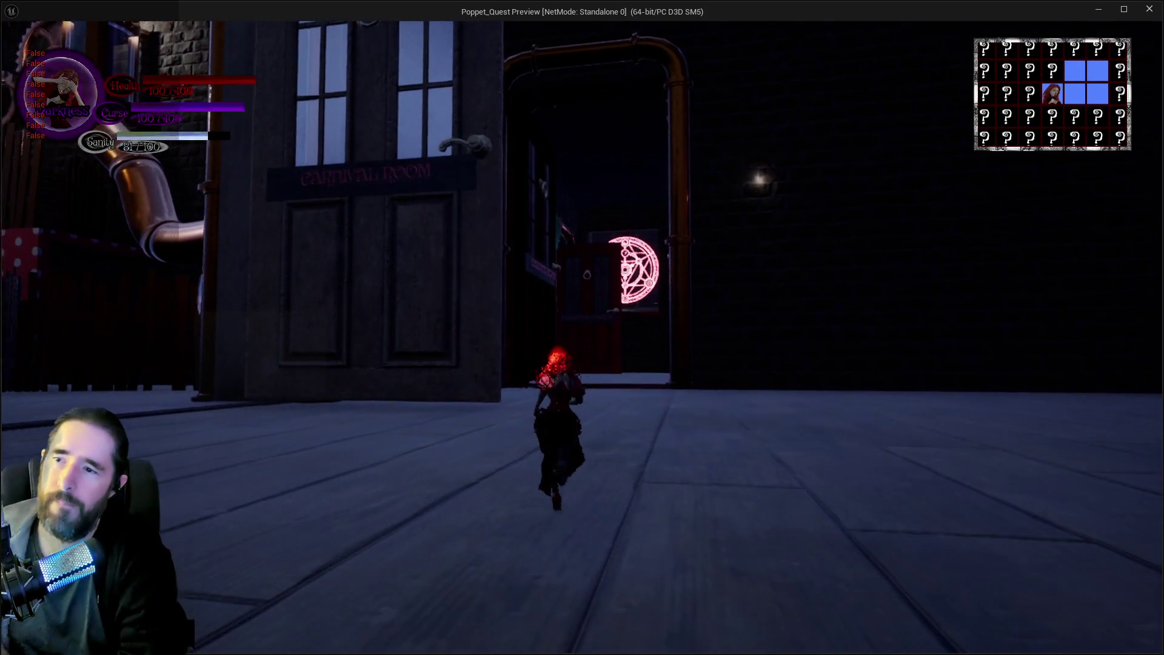
key(w)
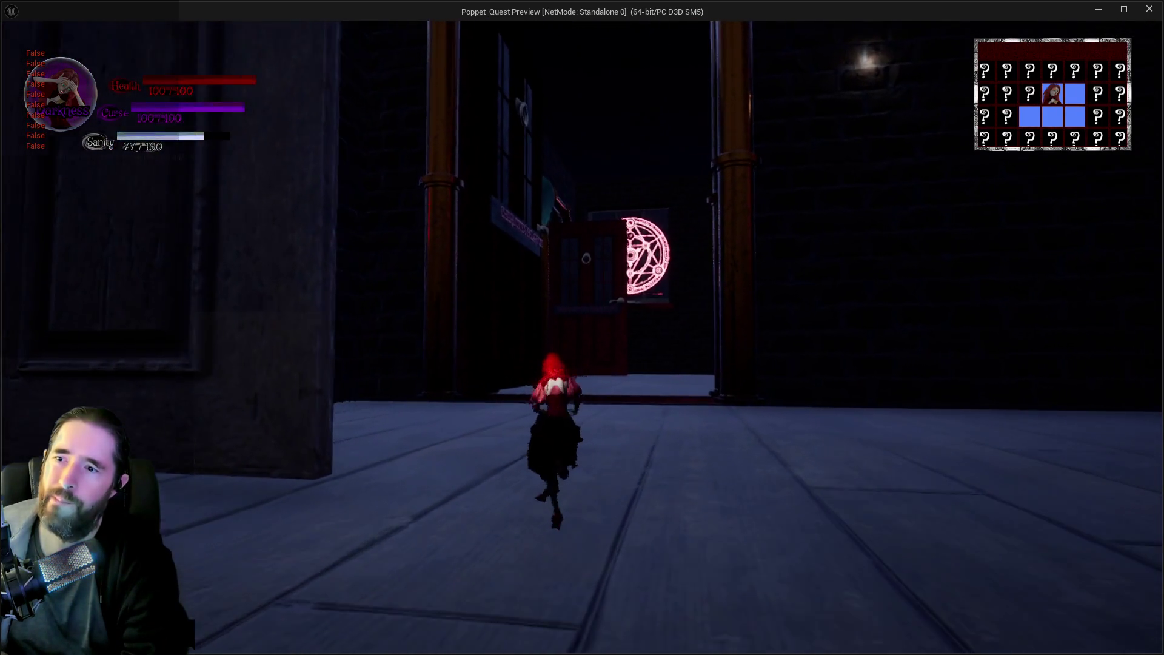
key(w)
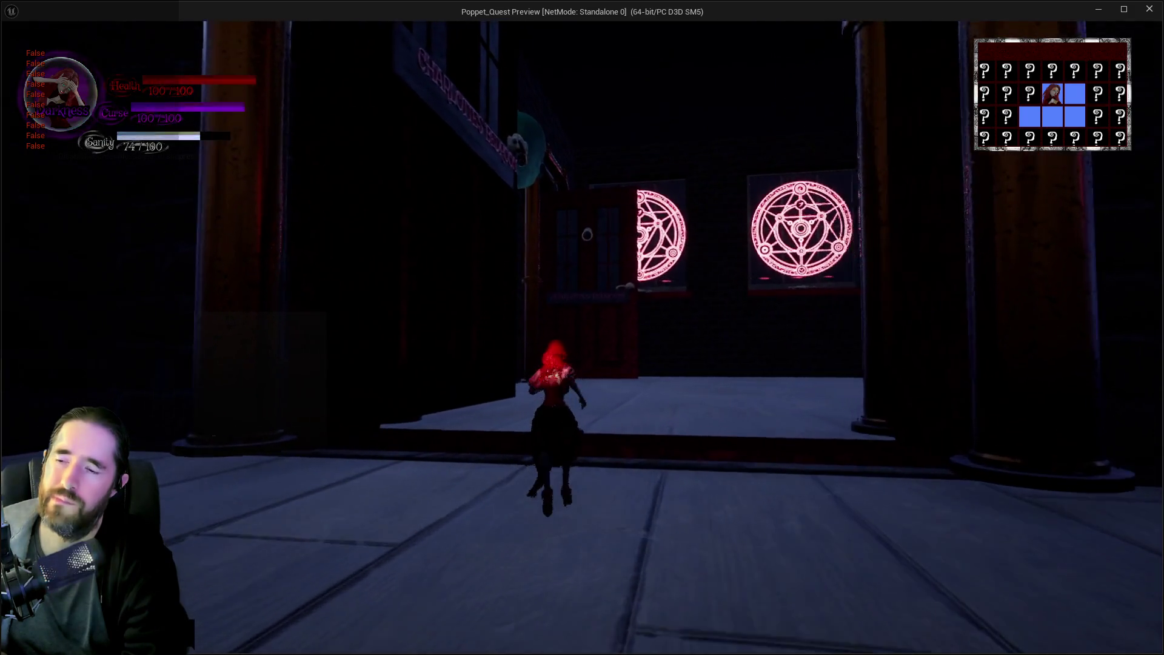
key(w)
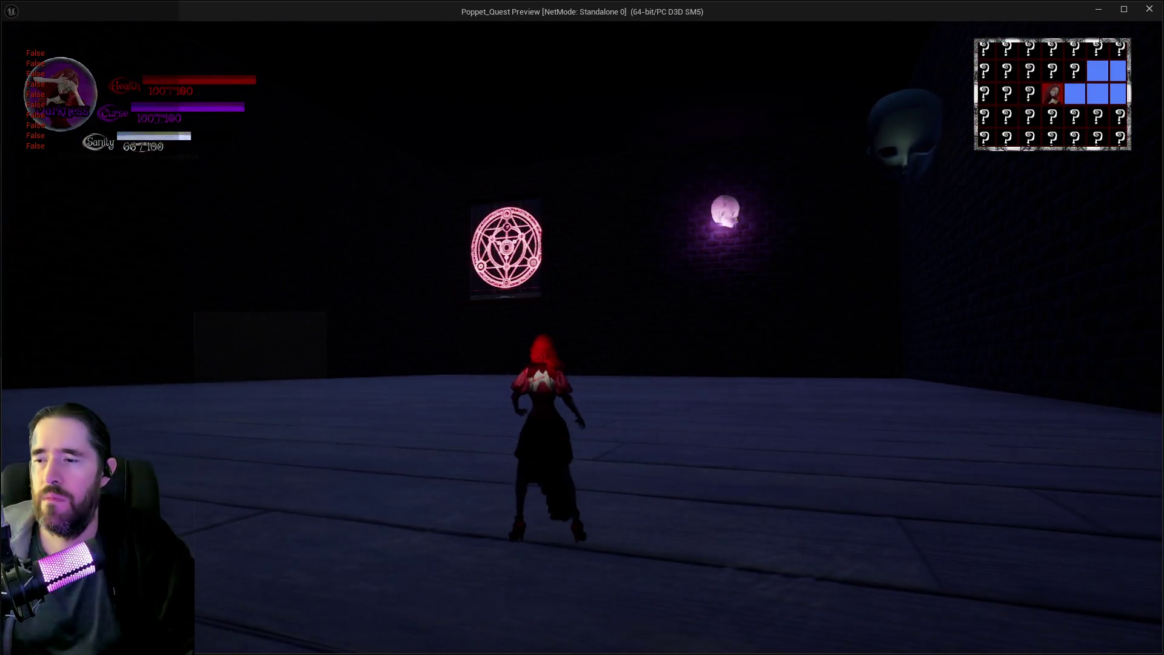
key(Escape)
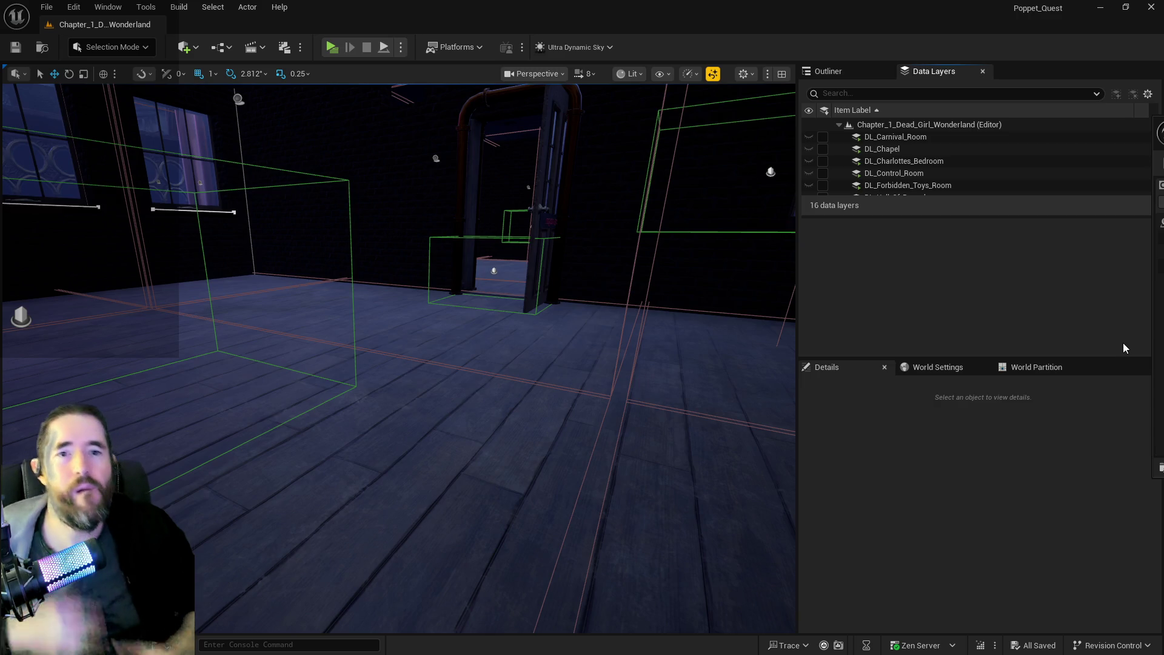
In the maximized BP_Room_Info editor, connect Branch False to Load Room and Other Actor to its Target.
drag(1163, 176, 698, 166)
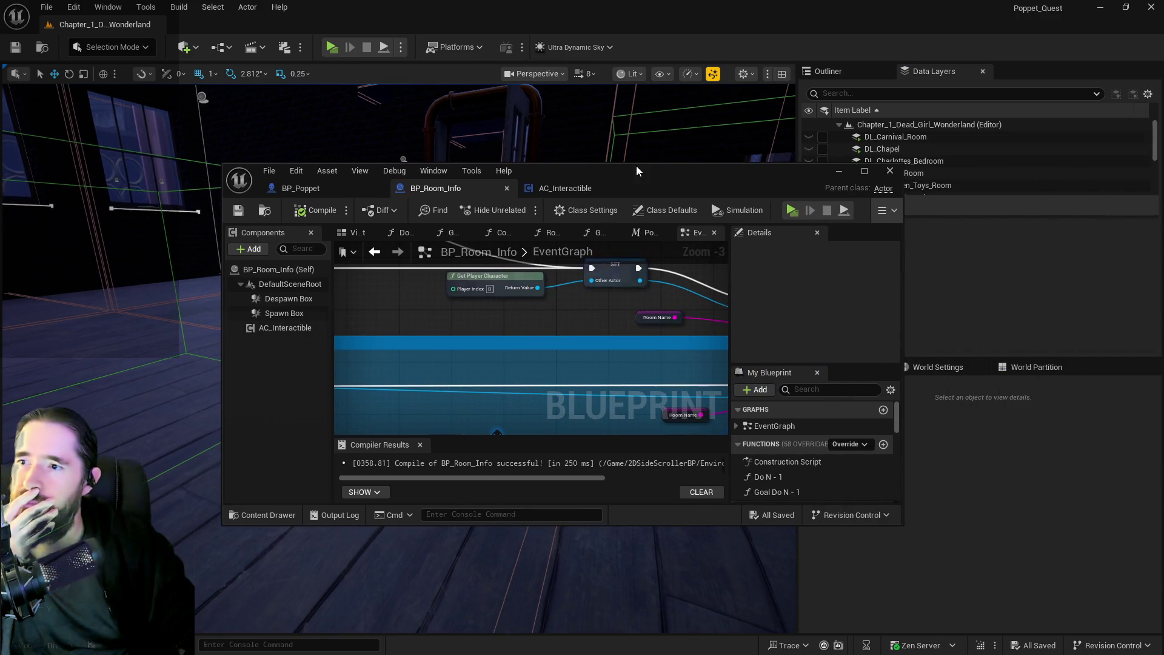
double_click(635, 166)
drag(459, 232, 633, 292)
scroll(507, 294, down, 3)
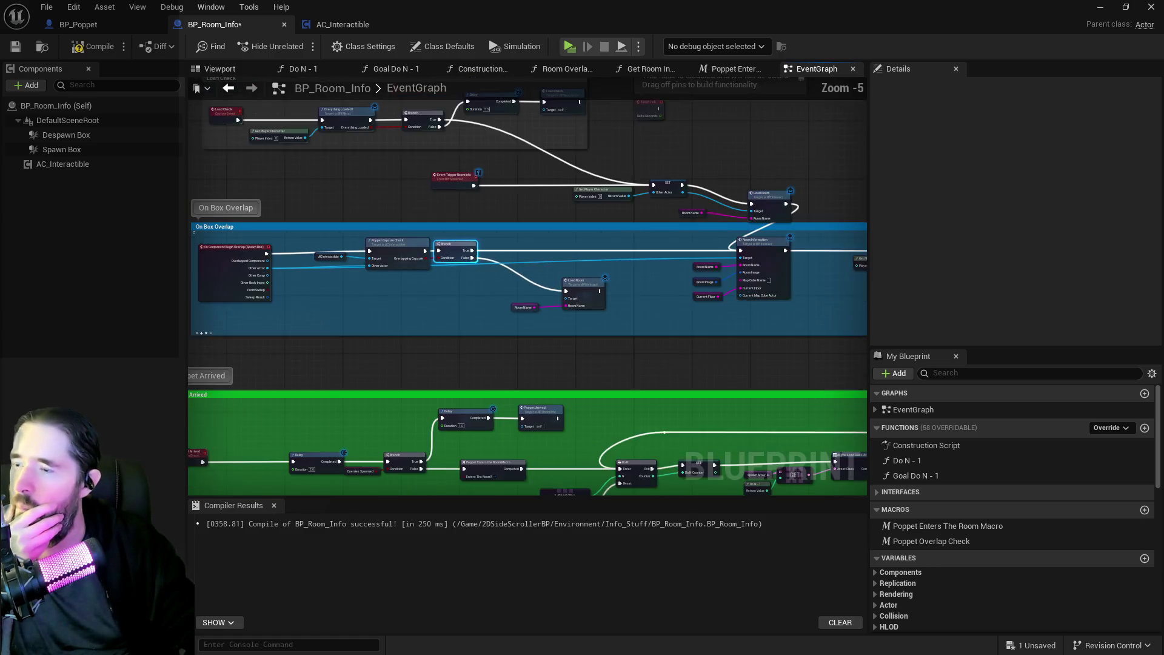
scroll(472, 288, up, 1)
scroll(372, 256, up, 1)
mouse_move(338, 256)
mouse_down()
mouse_move(749, 310)
mouse_move(728, 296)
mouse_up()
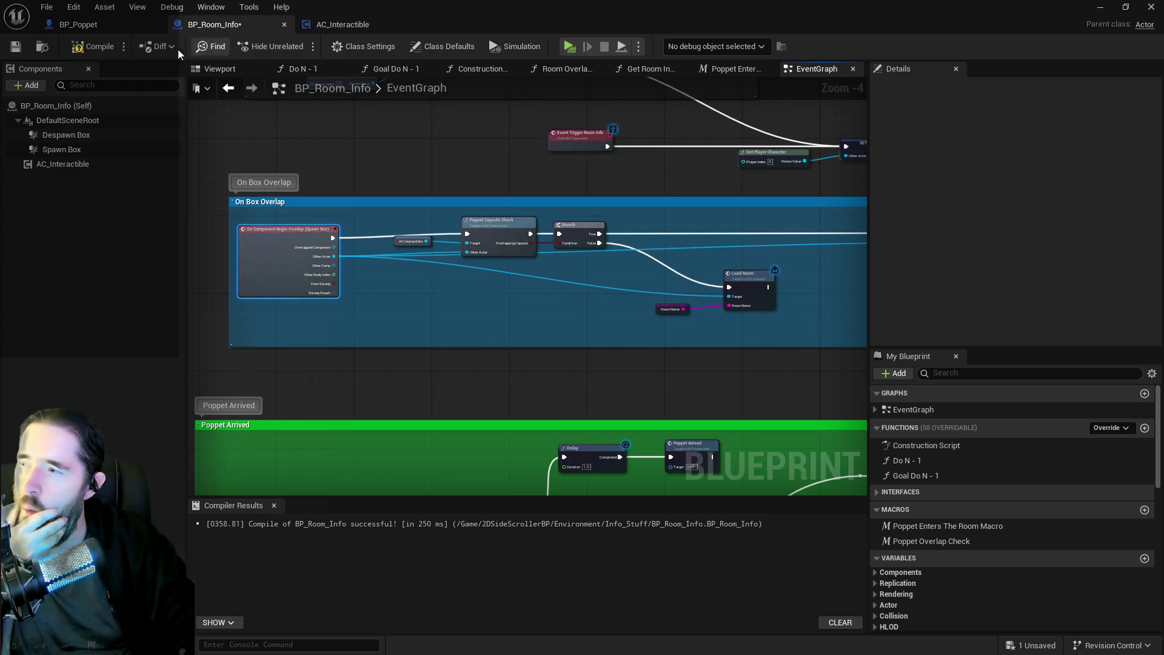
click(91, 24)
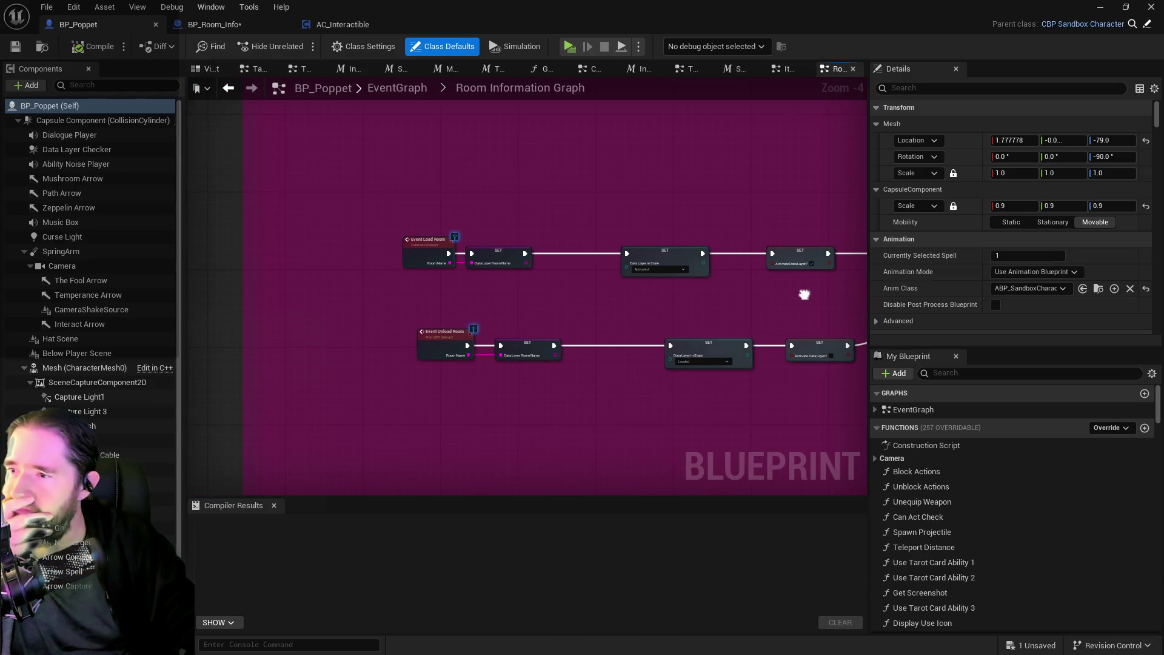
Pan around BP_Poppet's Room Information Graph, from Set Data Layer Runtime State nodes to the Branch logic.
drag(606, 348, 350, 294)
scroll(536, 226, up, 2)
drag(645, 293, 416, 316)
scroll(349, 337, down, 2)
drag(350, 337, 400, 344)
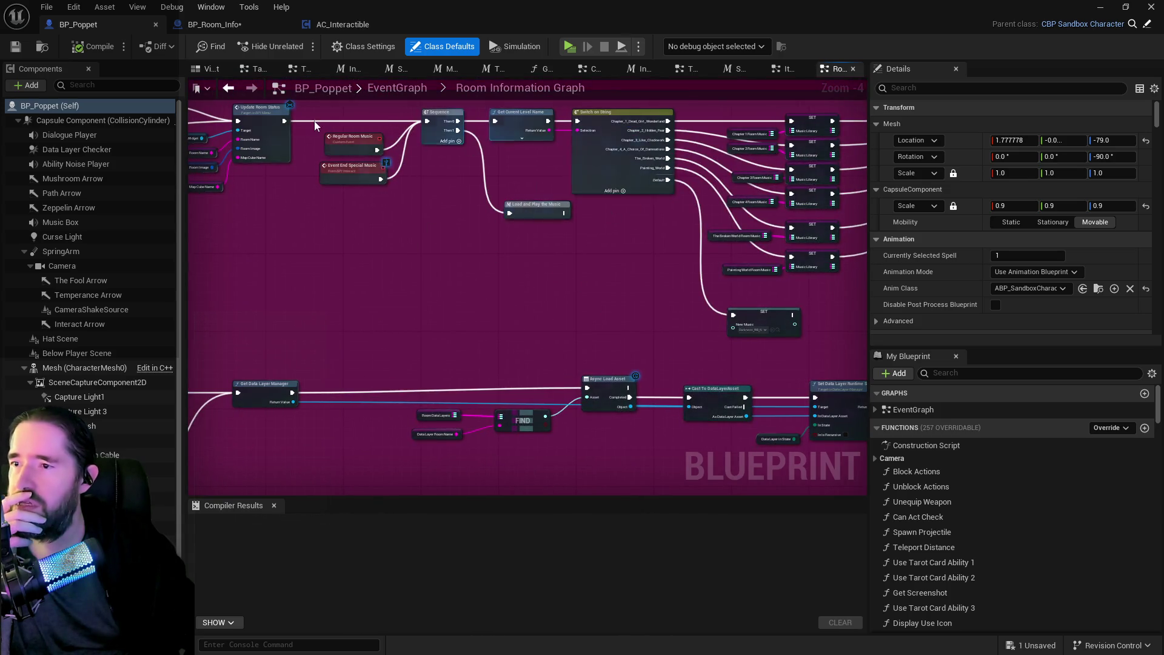
drag(359, 295, 583, 308)
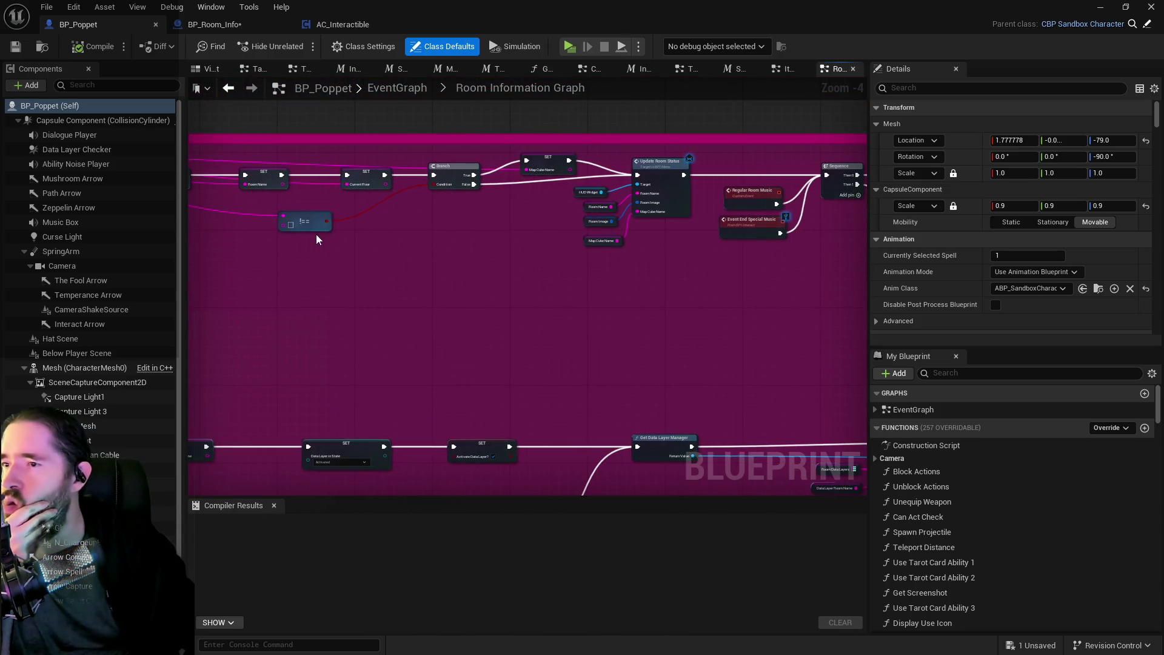
drag(389, 250, 732, 278)
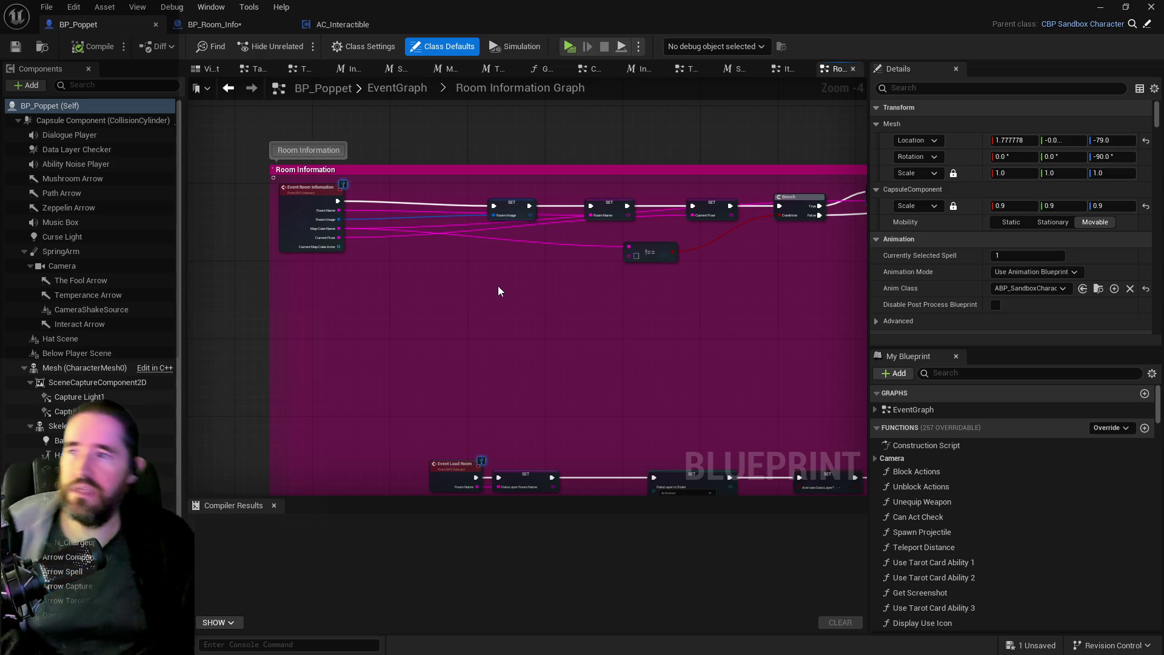
Return to BP_Room_Info and show its collision boxes in the Viewport.
click(241, 28)
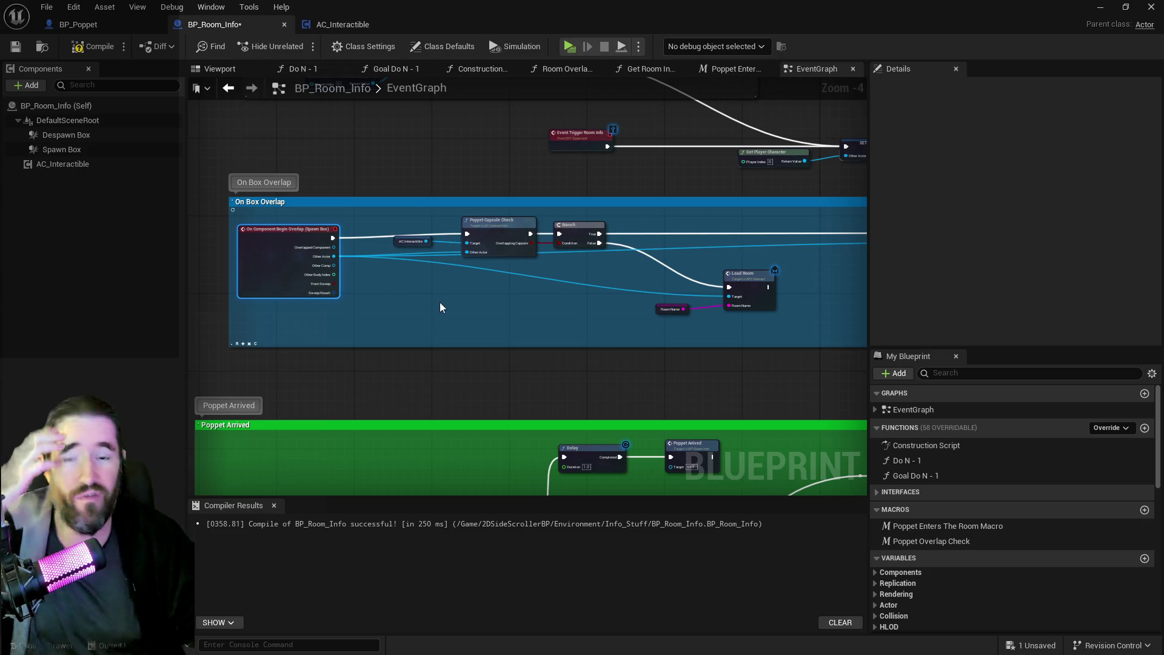
scroll(445, 319, down, 2)
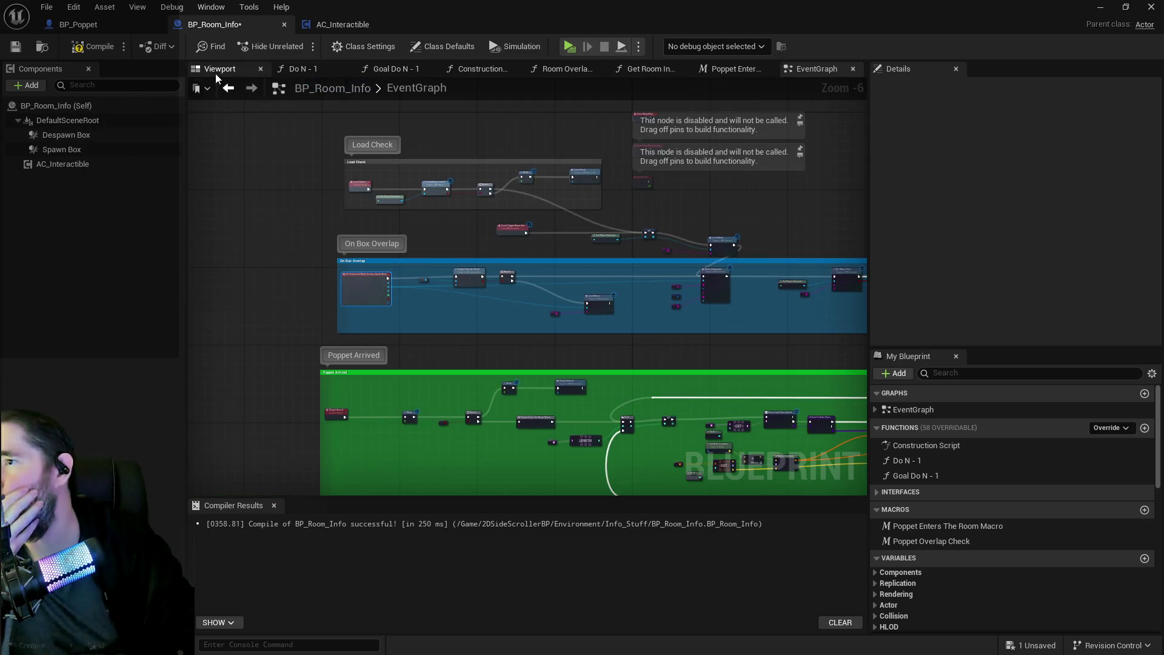
click(216, 74)
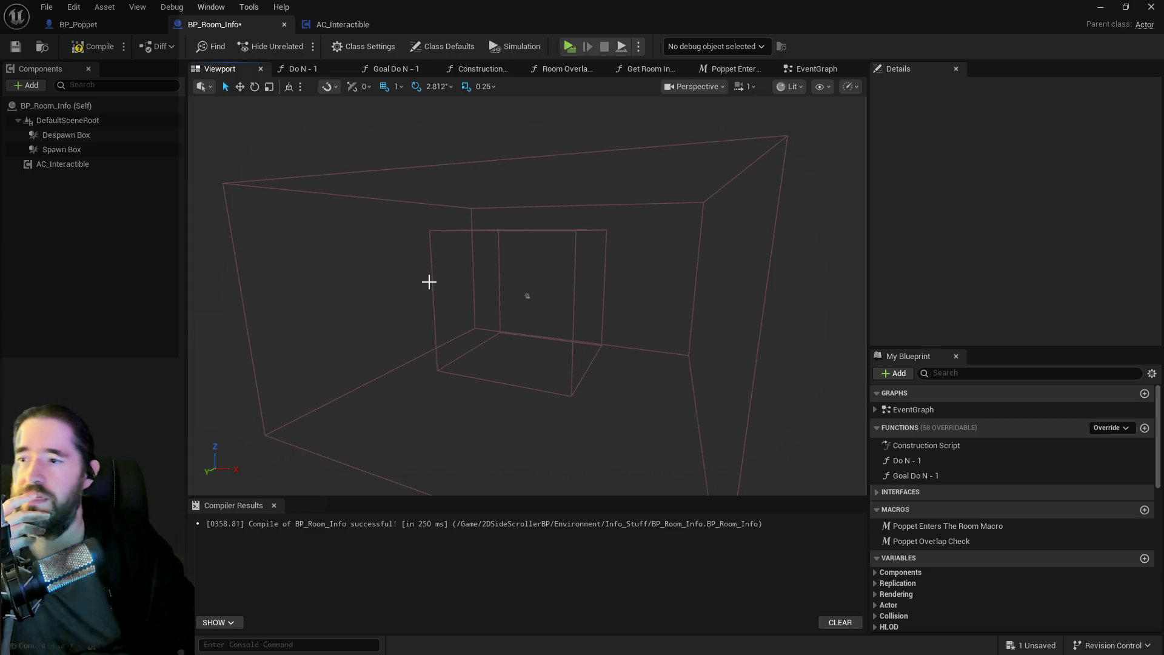
Select the Despawn Box component and frame the viewport around the collision boxes.
click(59, 151)
click(67, 135)
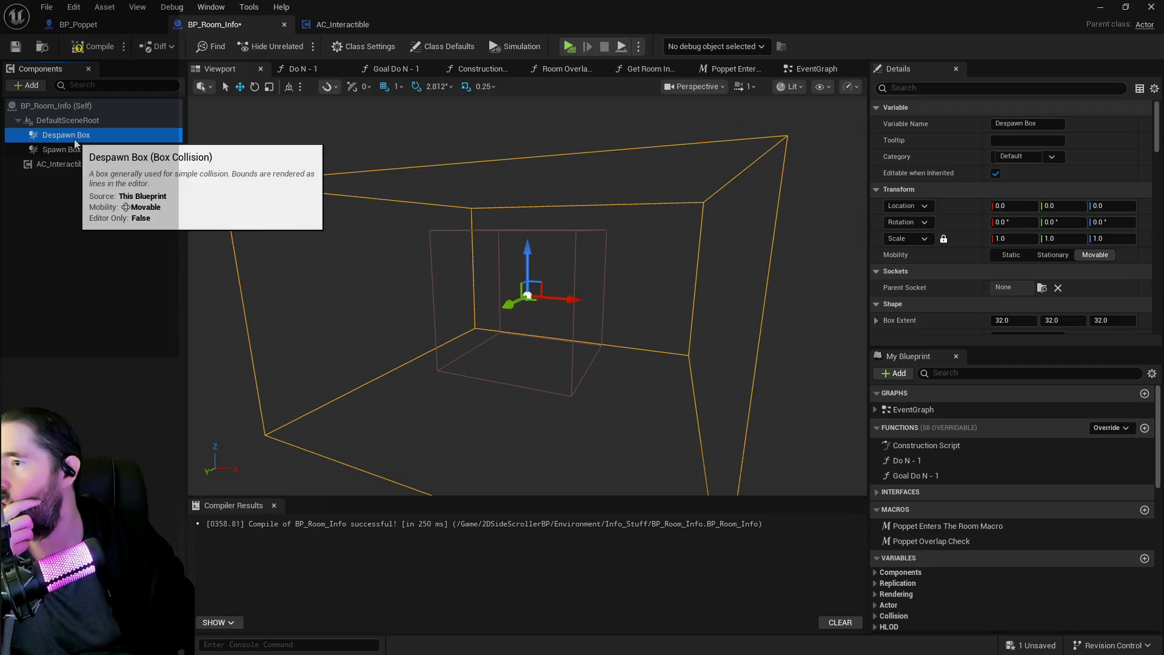
key(f)
drag(528, 291, 340, 315)
drag(630, 313, 646, 311)
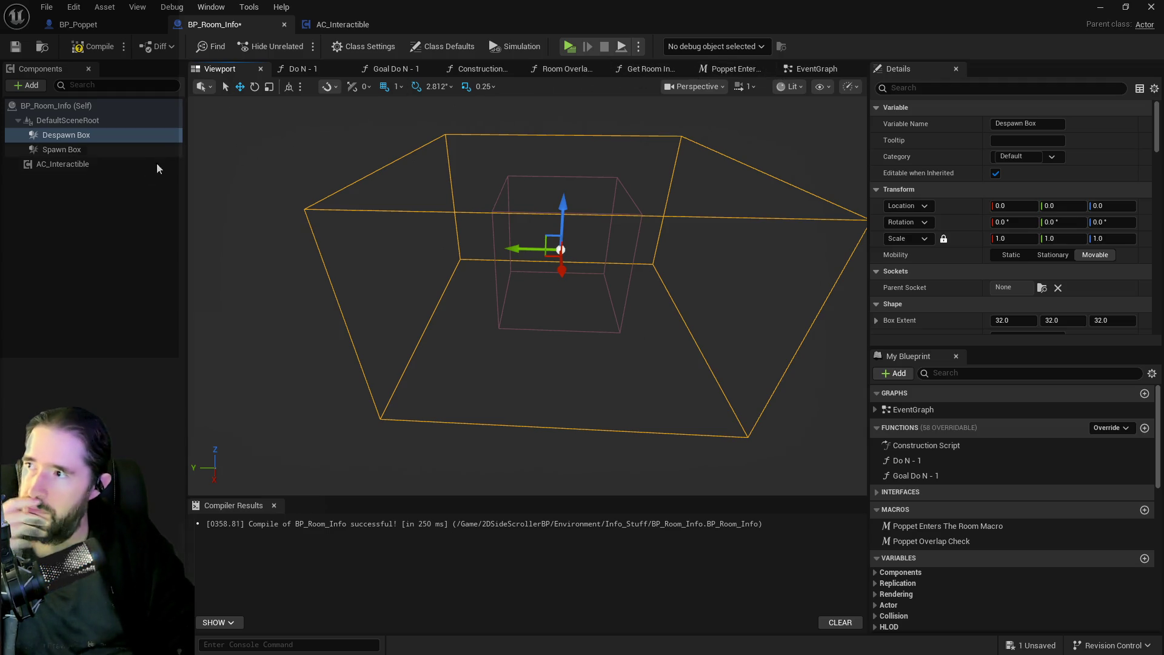
Duplicate the Despawn Box and rename the copy to Load Data Layer Box.
right_click(73, 140)
click(124, 254)
key(Return)
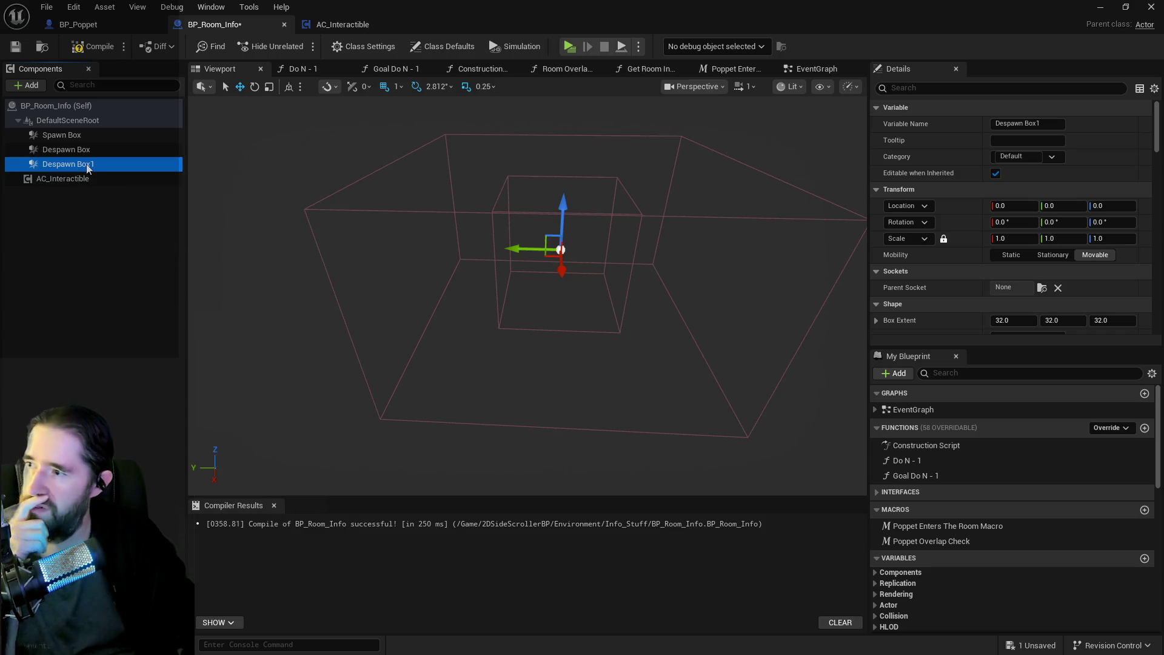
key(F2)
text(Load Br)
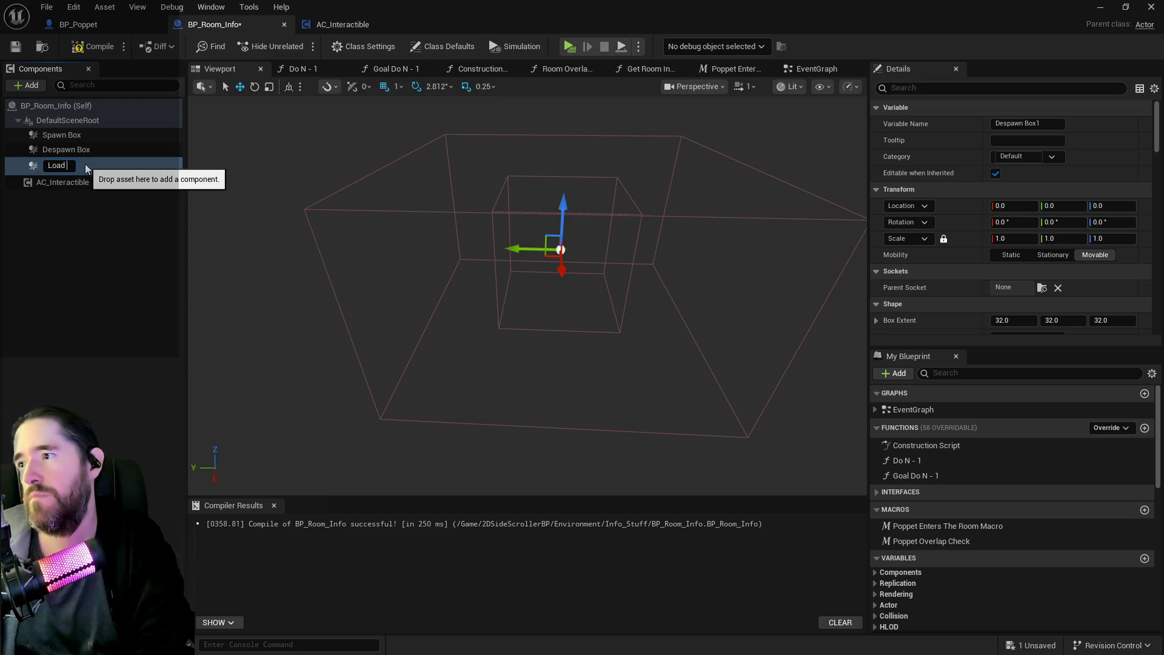
text(ata Layer Box)
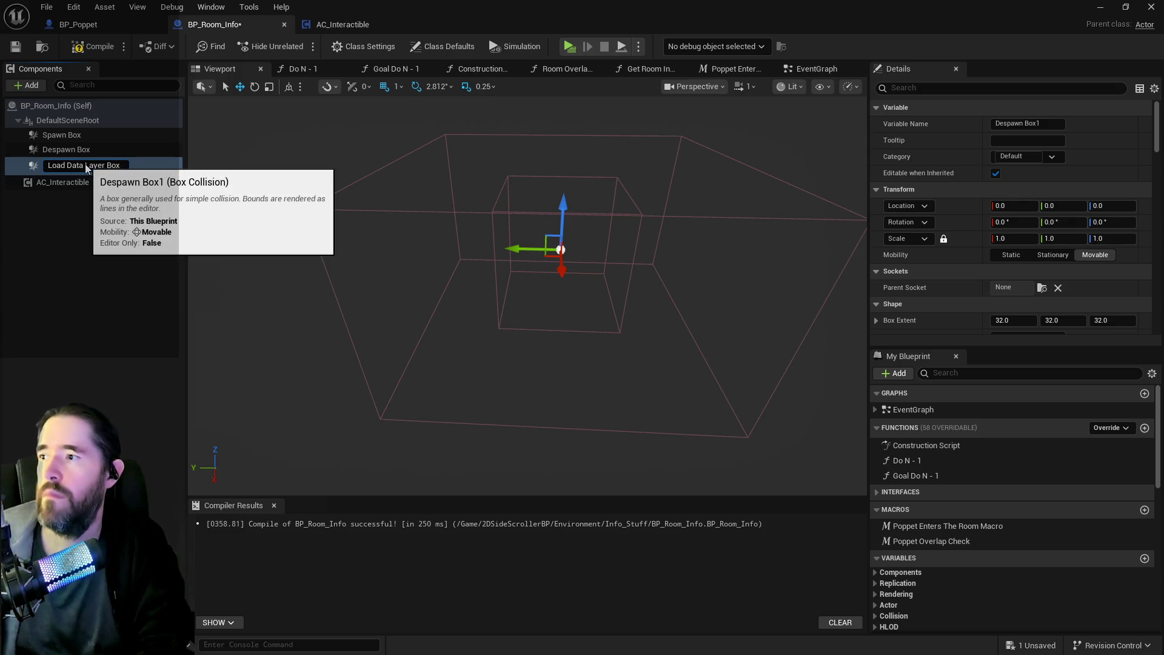
key(Return)
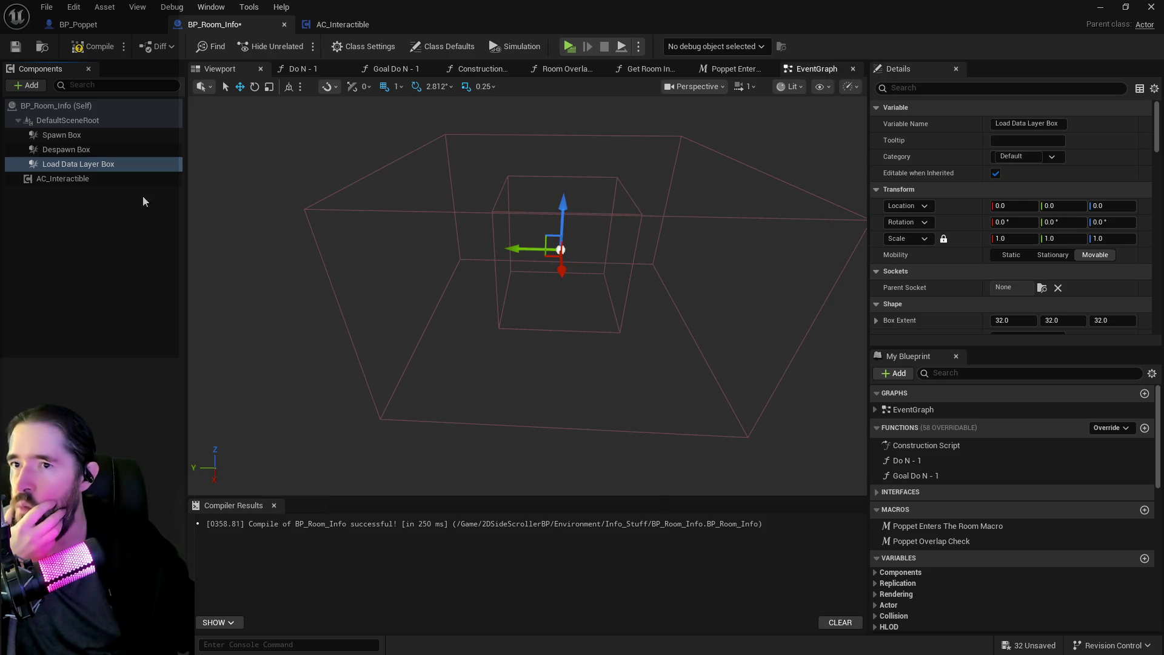
Add a begin-overlap event for Load Data Layer Box and move the node aside.
right_click(58, 167)
mouse_move(212, 213)
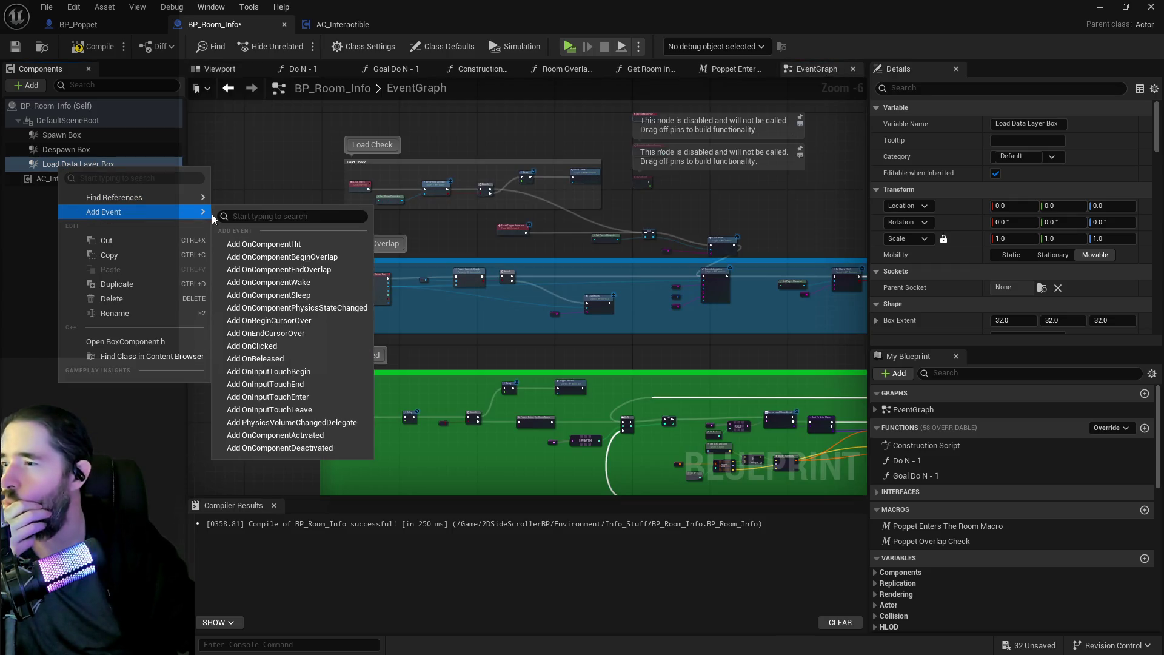
click(253, 258)
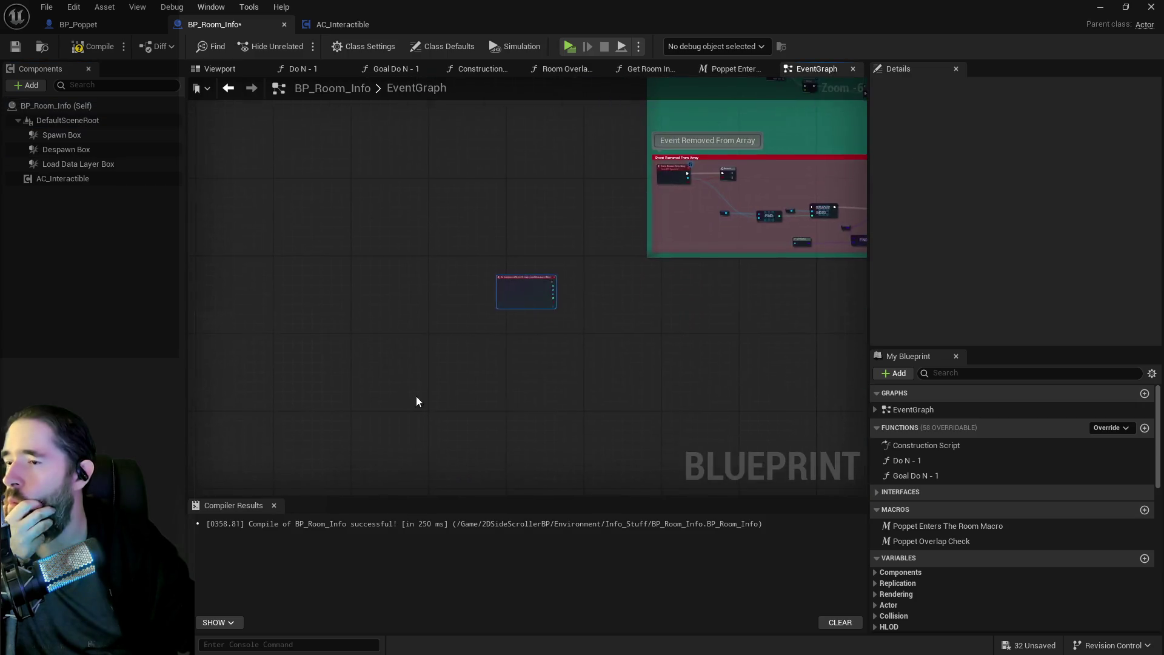
scroll(615, 303, down, 2)
mouse_move(641, 347)
mouse_down()
mouse_move(455, 216)
mouse_move(671, 247)
mouse_up()
scroll(697, 293, down, 4)
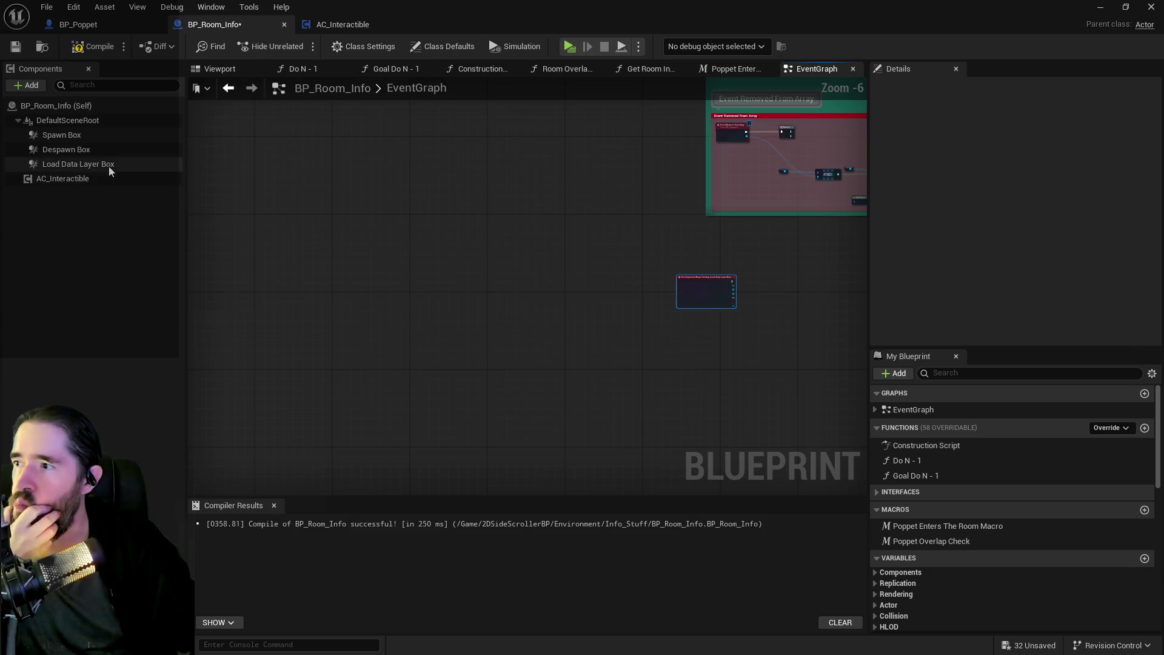
Add an end-overlap event for Load Data Layer Box beside the begin-overlap node, then go to BP_Poppet.
right_click(108, 166)
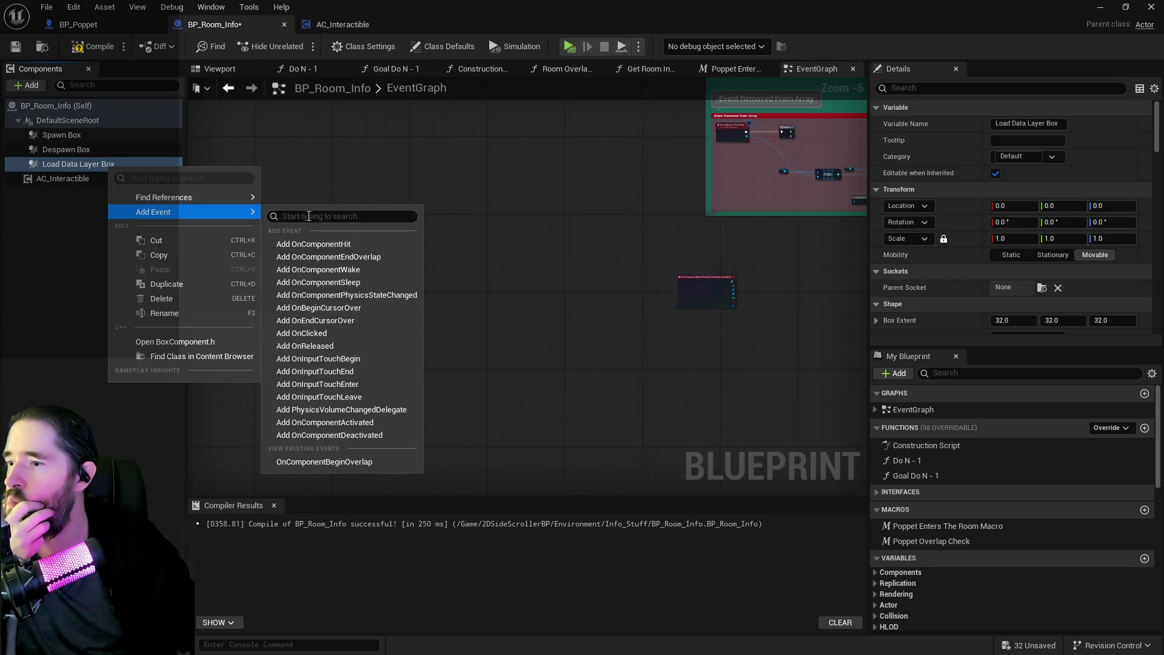
click(503, 273)
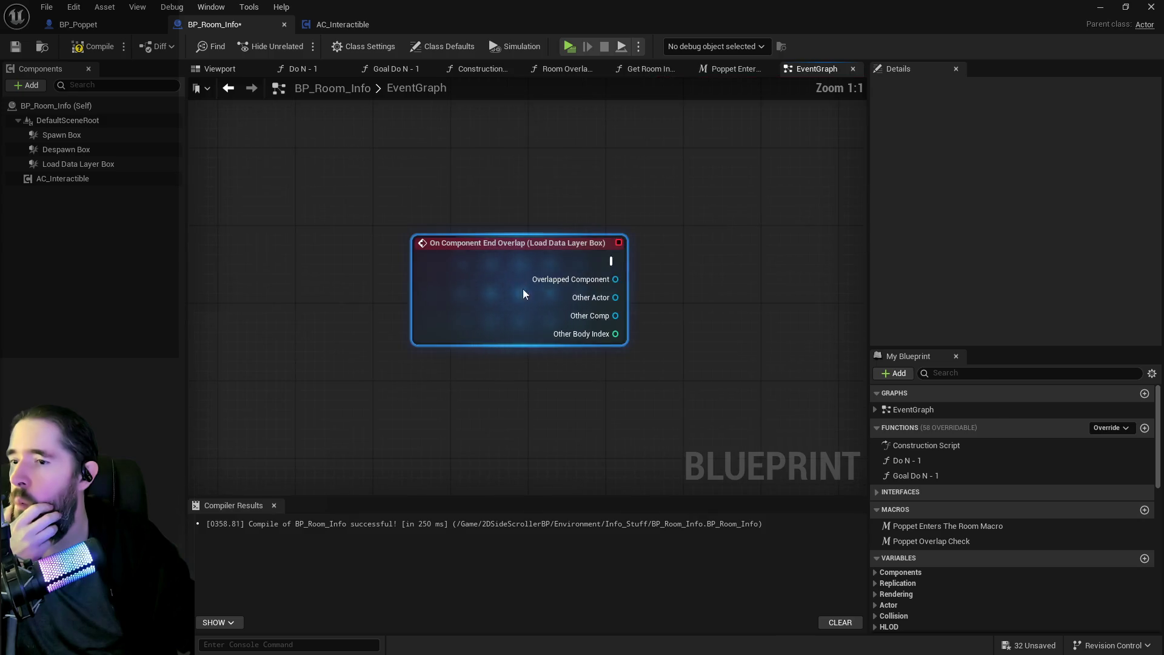
scroll(747, 339, down, 5)
mouse_move(747, 327)
mouse_down()
mouse_move(515, 289)
mouse_move(568, 310)
mouse_move(644, 306)
mouse_up()
scroll(446, 248, up, 2)
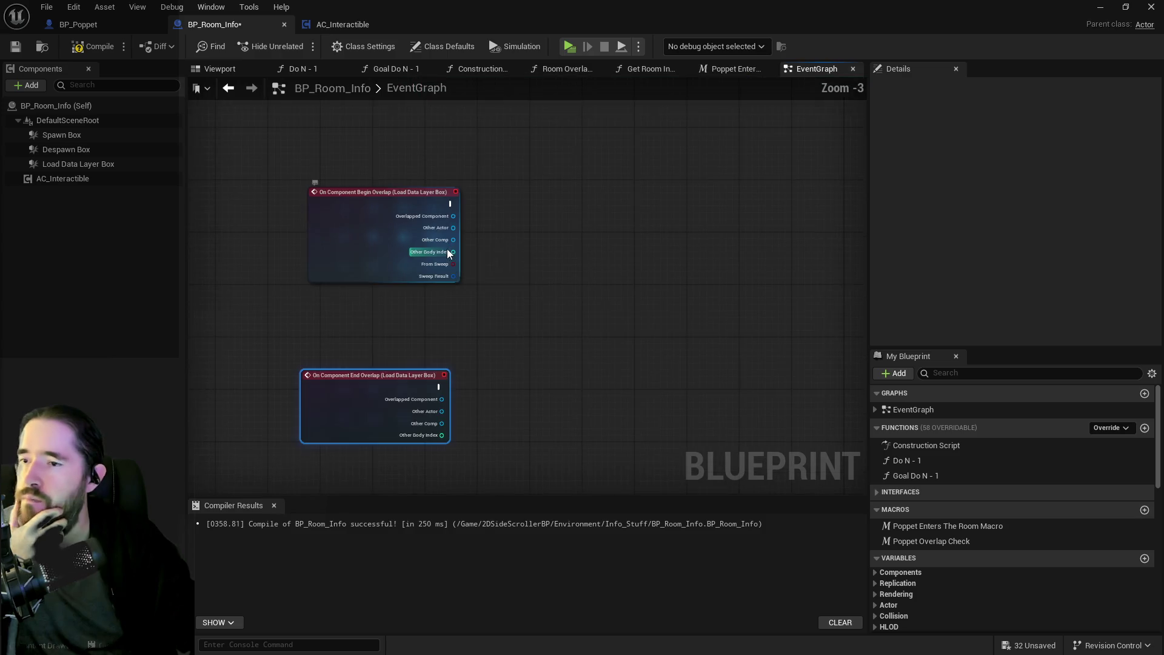
scroll(491, 253, down, 5)
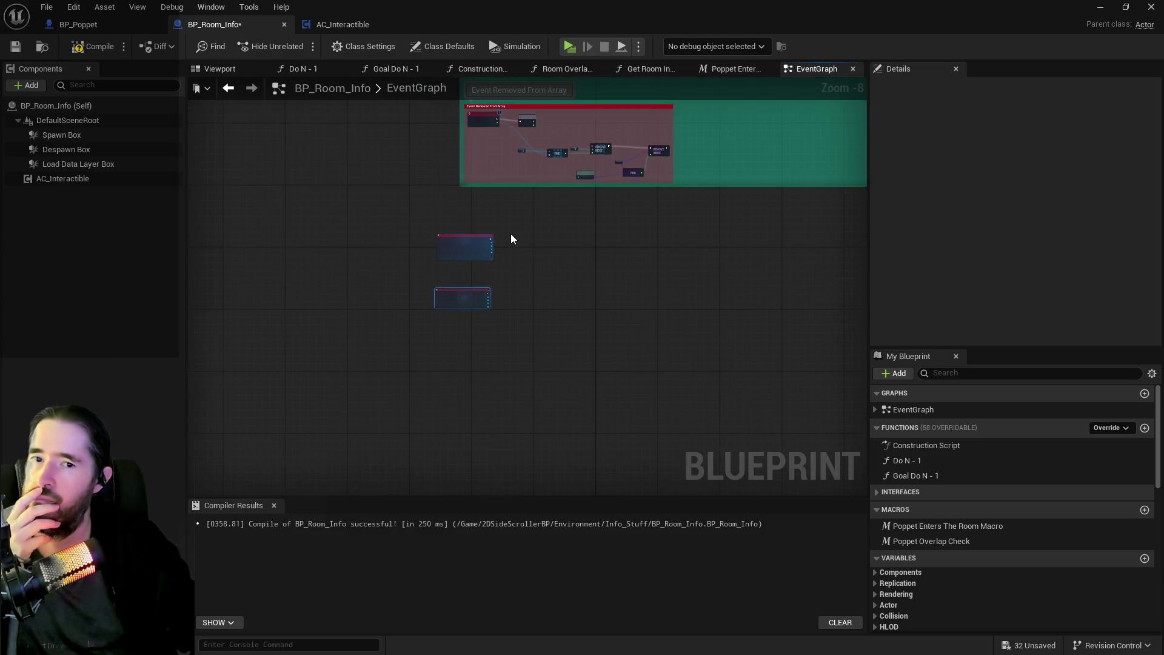
scroll(511, 233, up, 4)
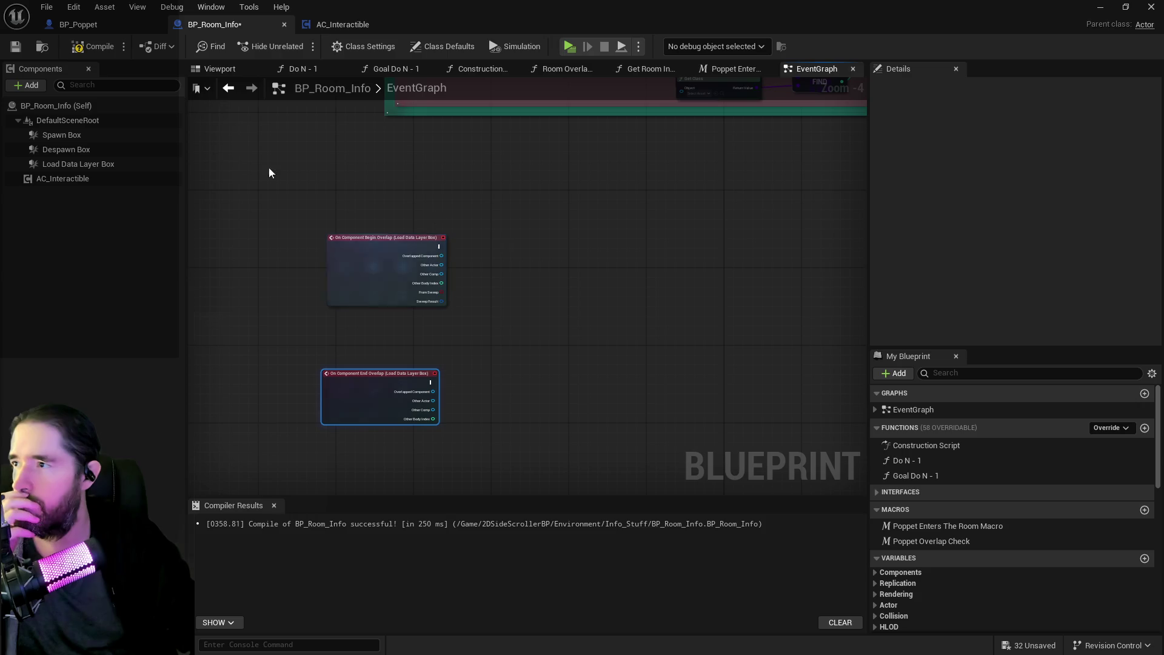
click(81, 24)
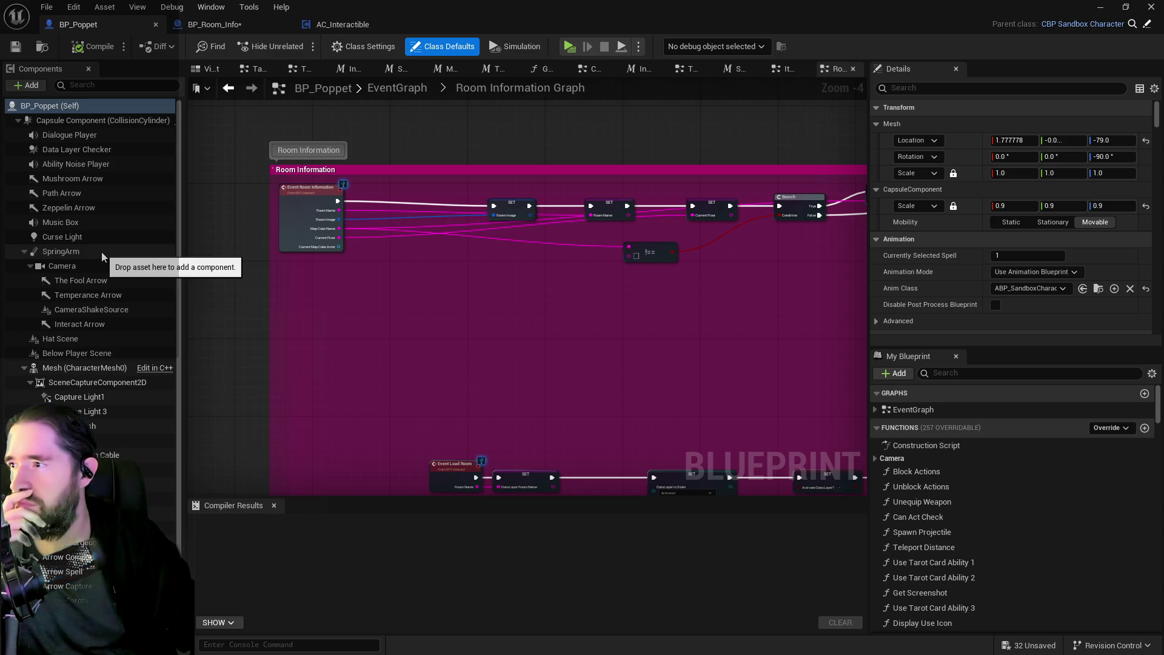
Delete BP_Poppet's Data Layer Checker component, then compile and save the blueprint.
click(59, 150)
right_click(59, 151)
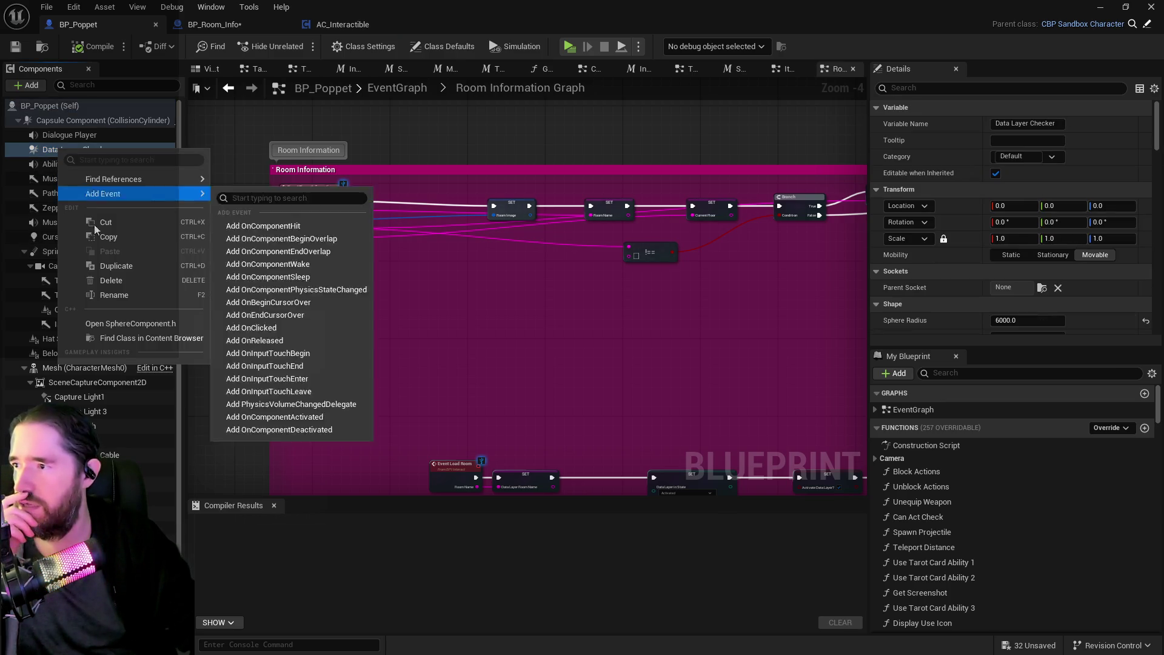
click(113, 281)
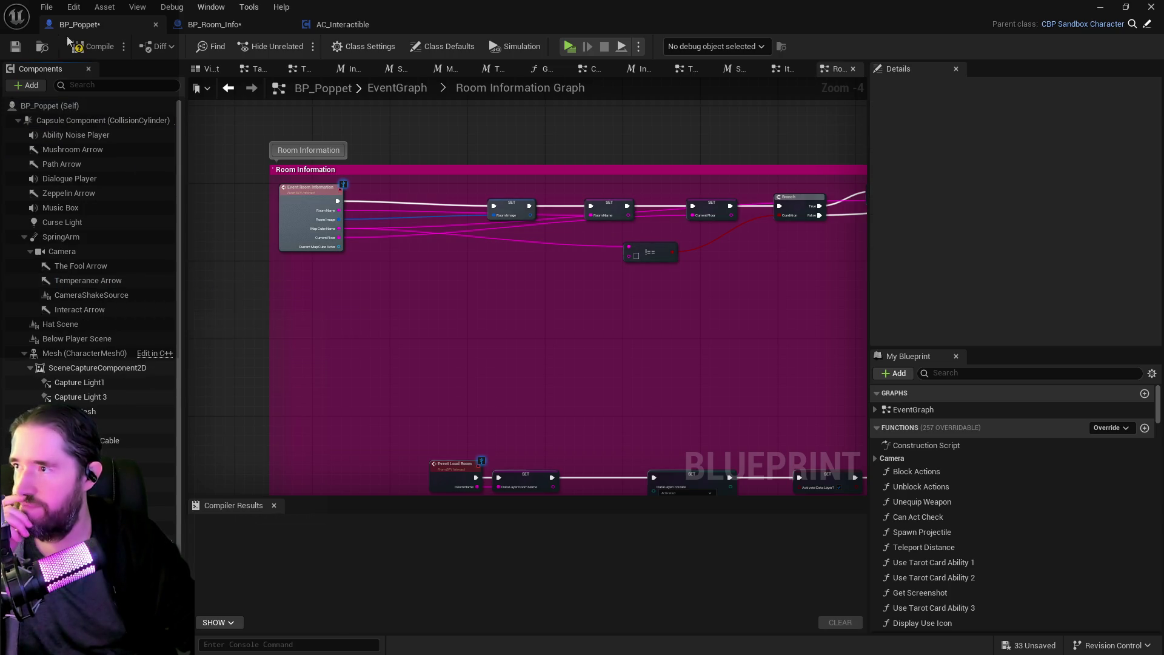
click(68, 48)
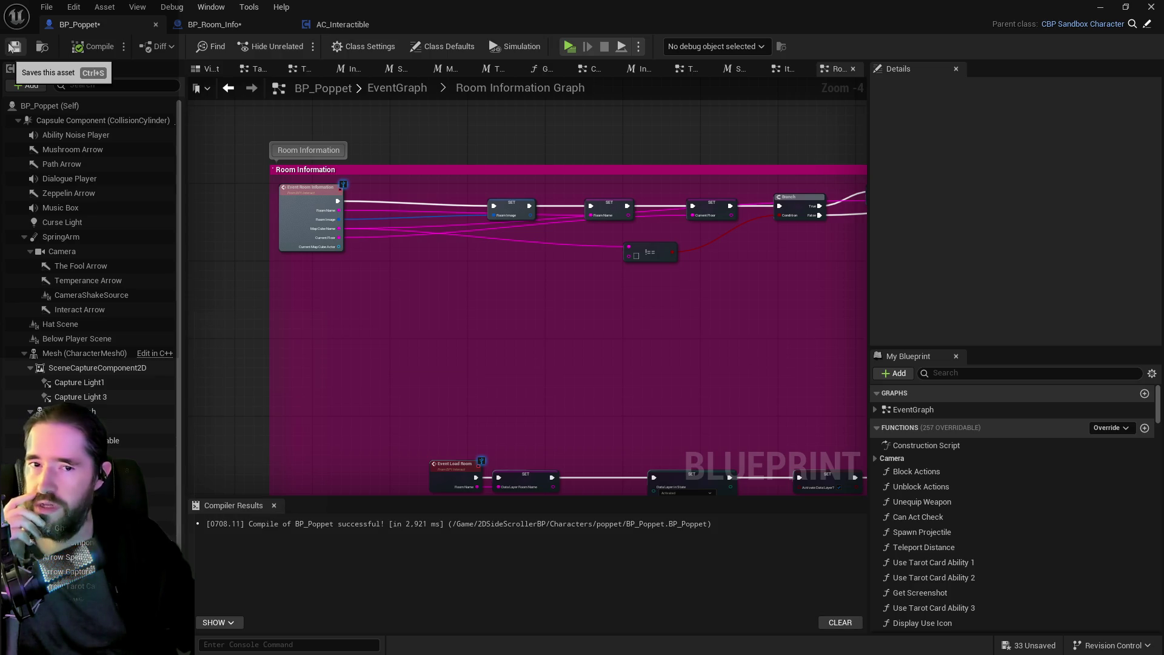
click(13, 48)
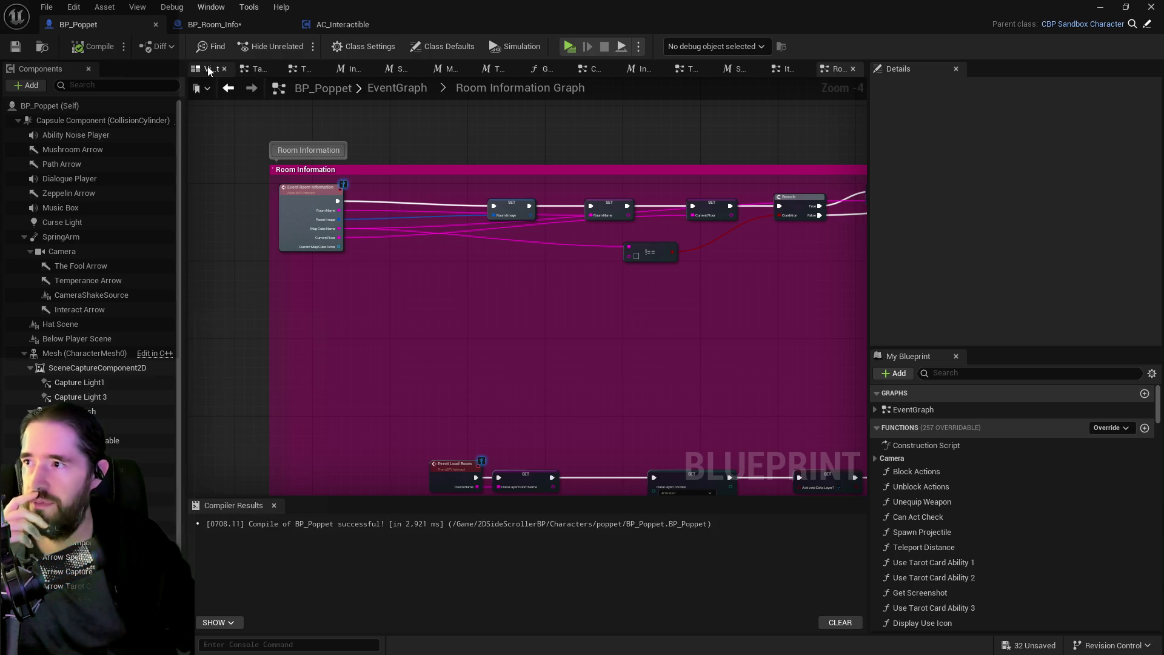
click(208, 70)
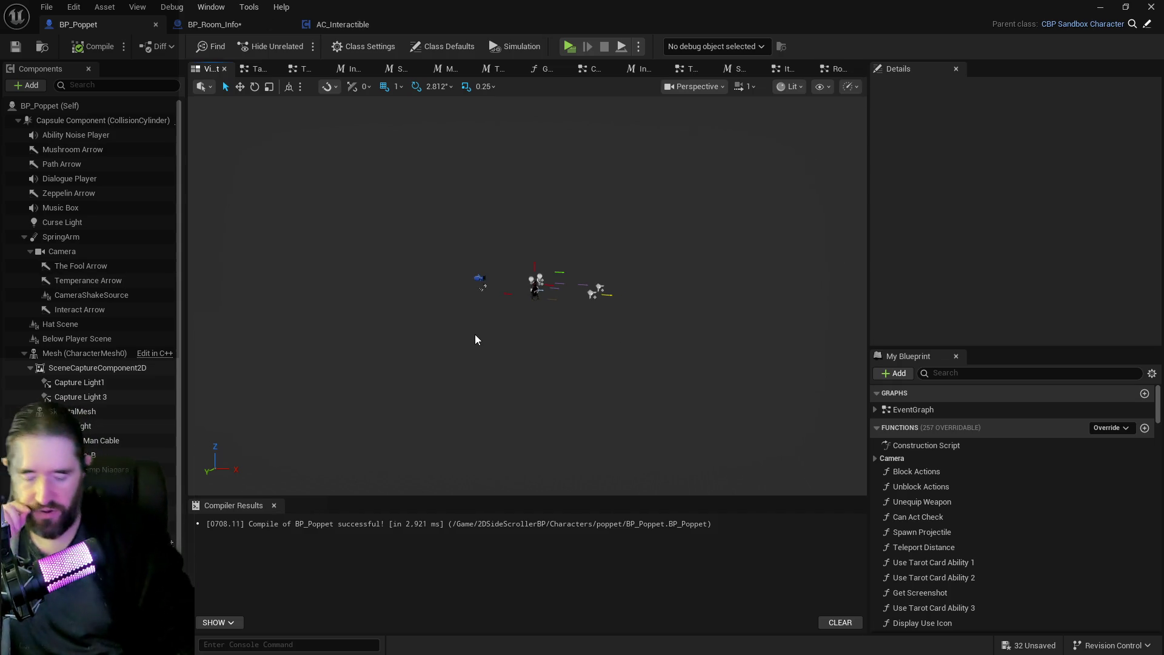
click(229, 25)
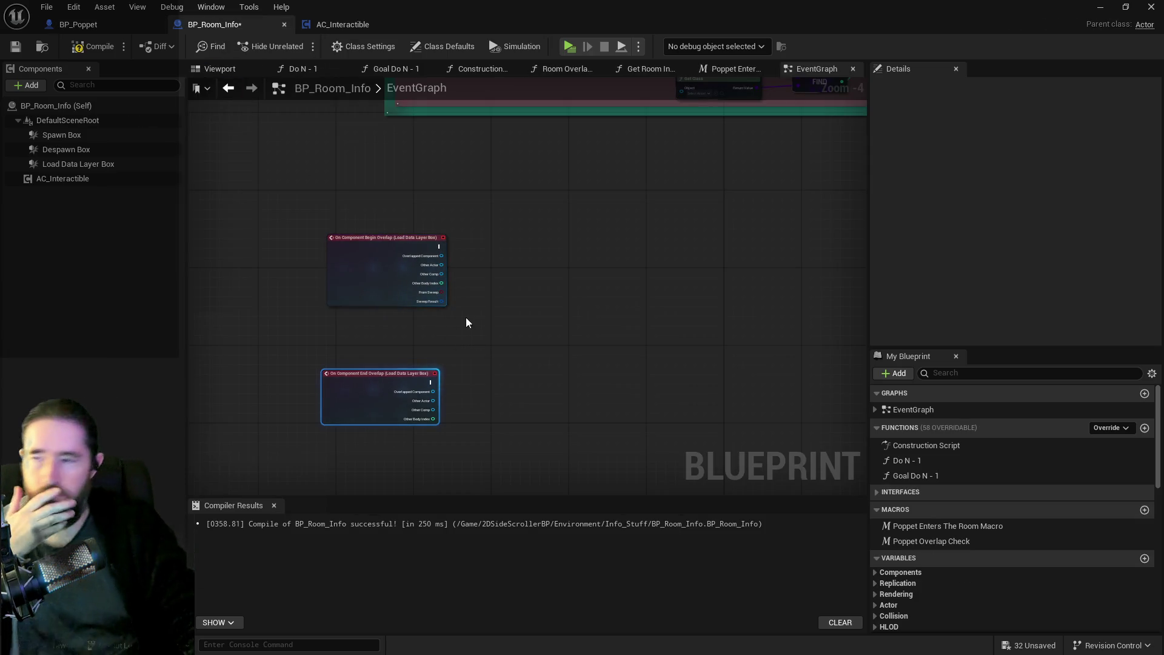
Add a Poppet Capsule Check from Other Actor, then delete it with the AC Interactible node.
scroll(468, 328, up, 3)
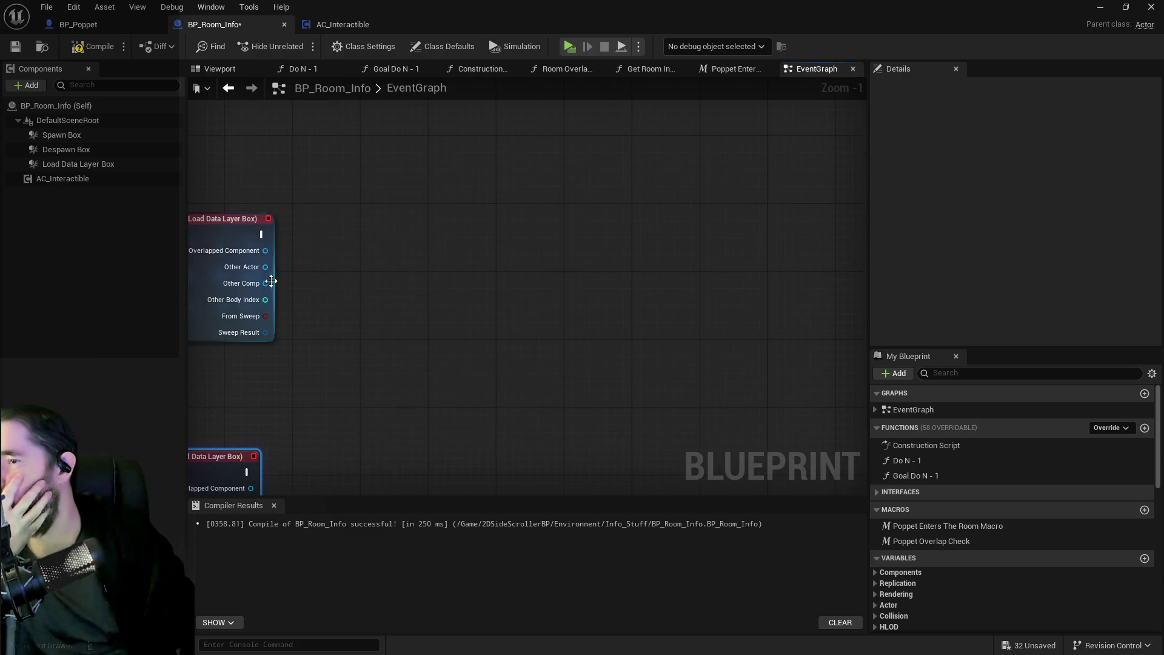
drag(264, 266, 340, 257)
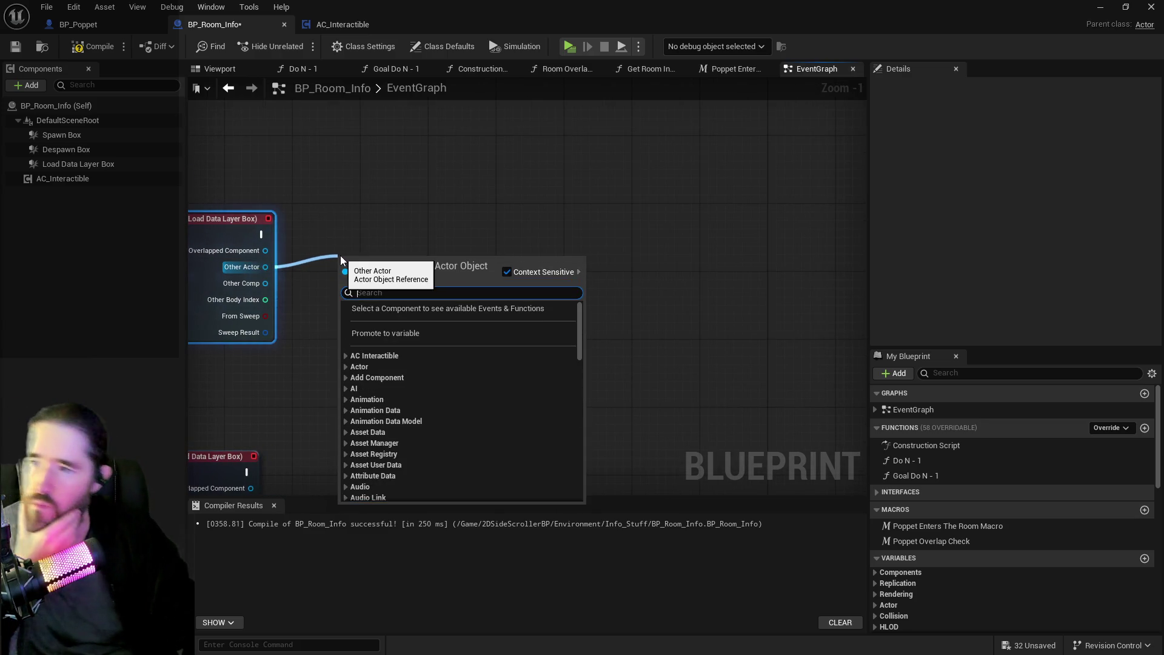
text(poppet)
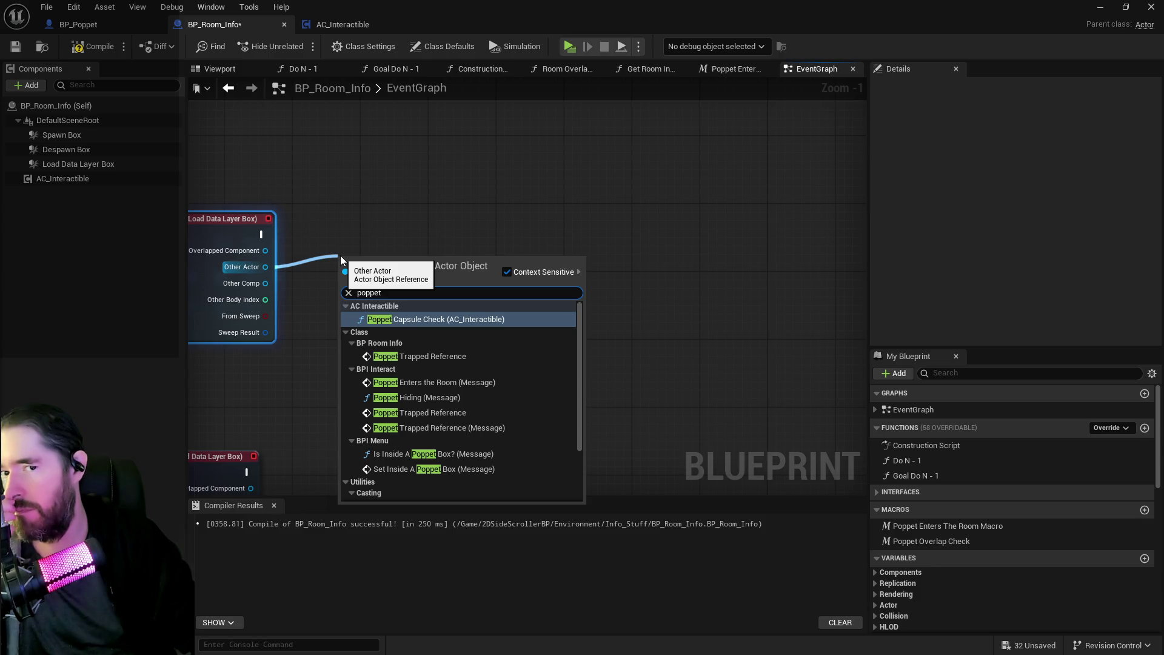
click(409, 319)
mouse_move(423, 277)
mouse_down()
mouse_move(540, 227)
mouse_move(558, 236)
mouse_up()
click(356, 210)
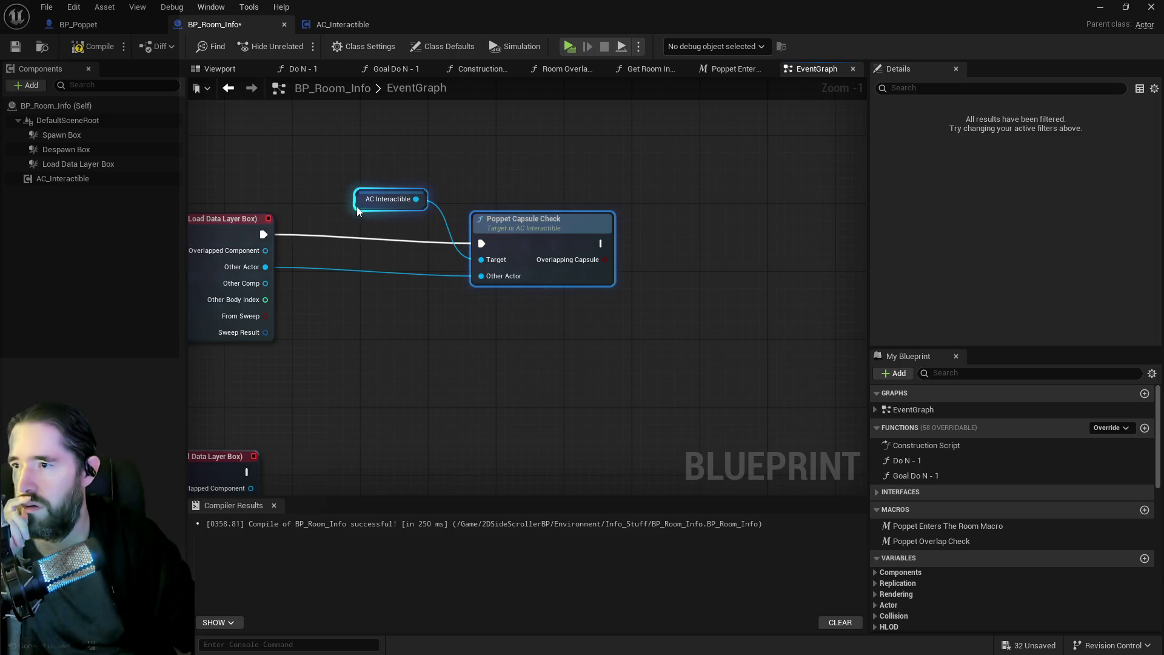
click(541, 271)
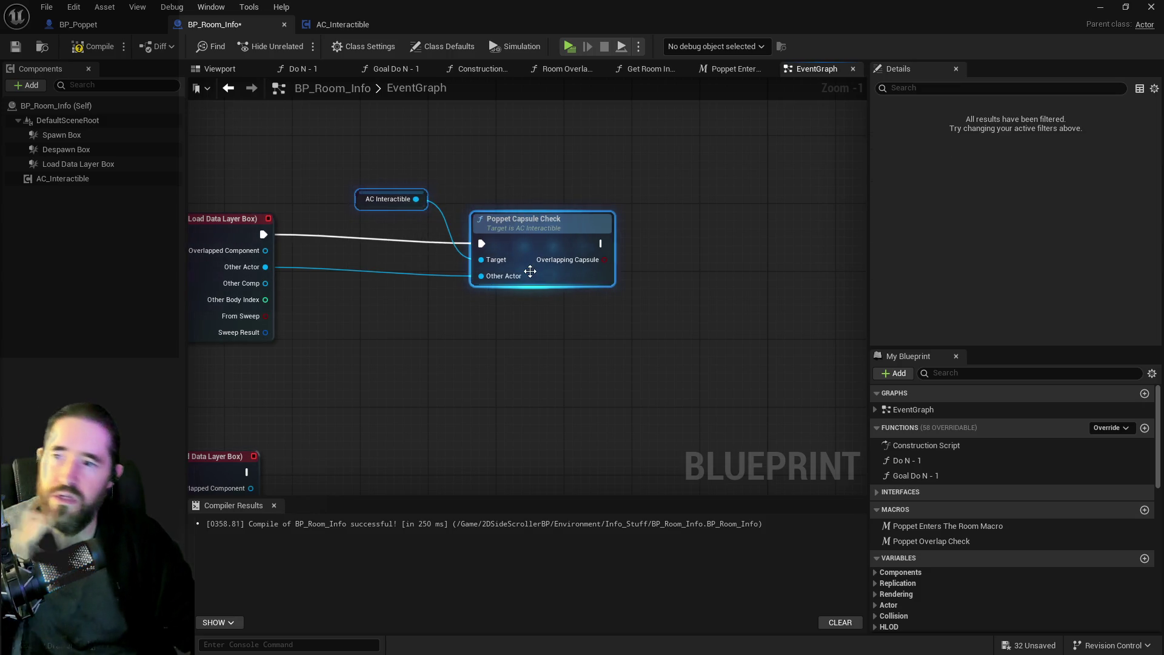
key(Delete)
Add a Get Gameplay Tags call on the begin-overlap's Other Actor.
click(217, 302)
drag(268, 267, 337, 266)
text(get gameplay)
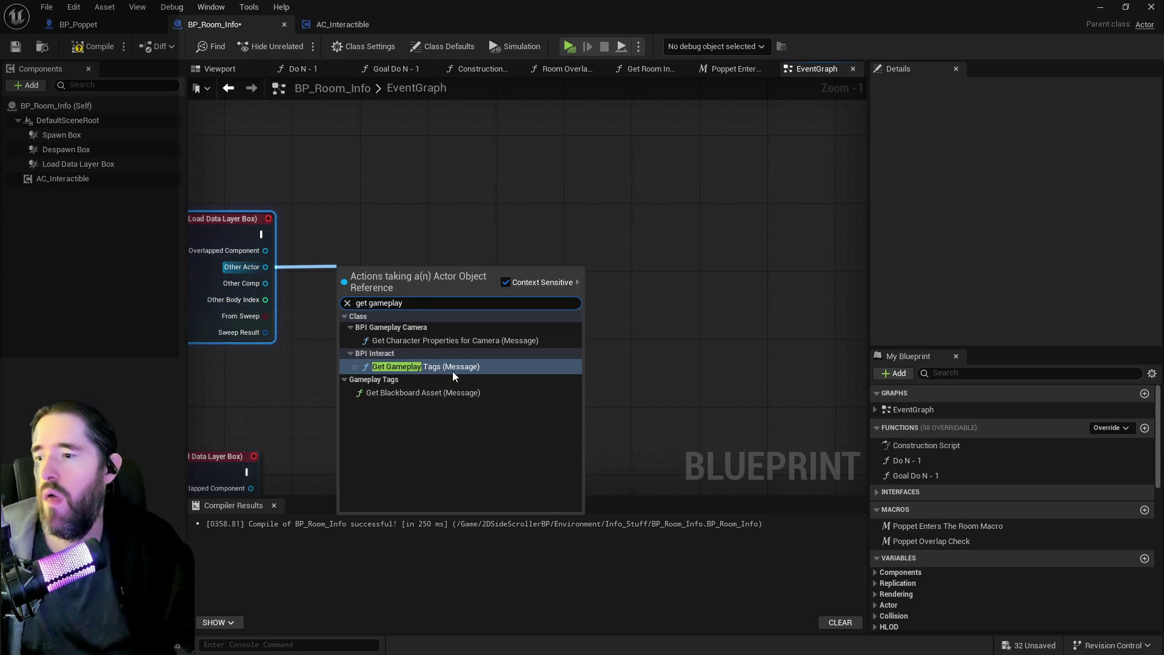
click(441, 363)
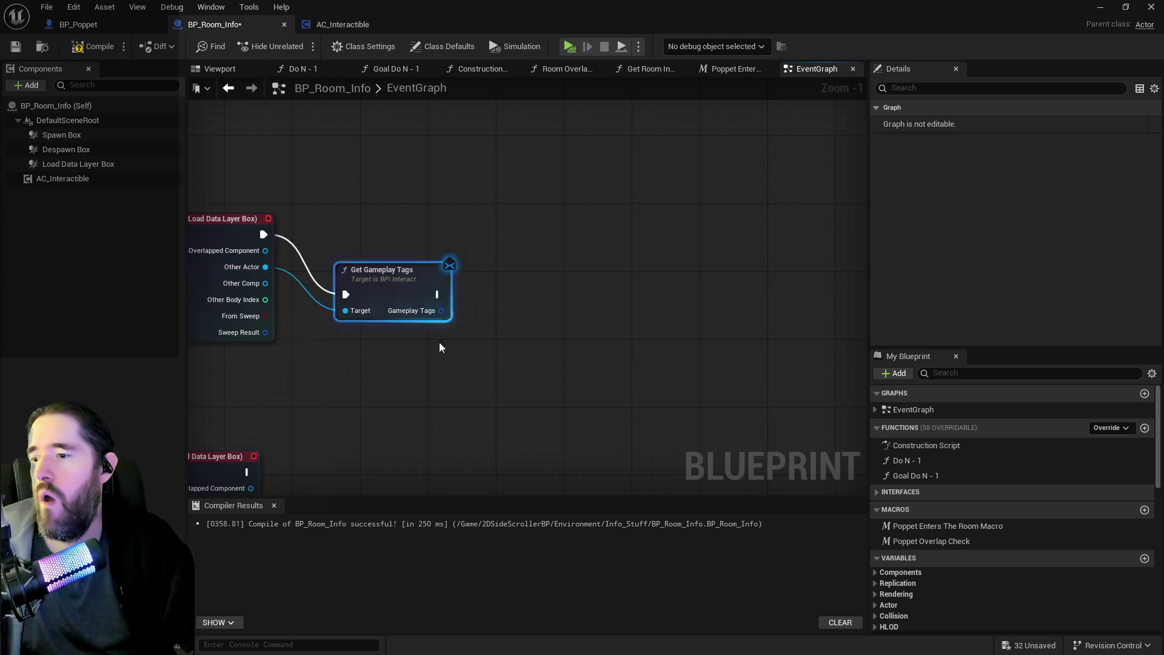
Add a Has Tag node on the gameplay tags, set to Character.Poppet, beside Get Gameplay Tags.
drag(404, 270, 472, 211)
drag(509, 251, 573, 282)
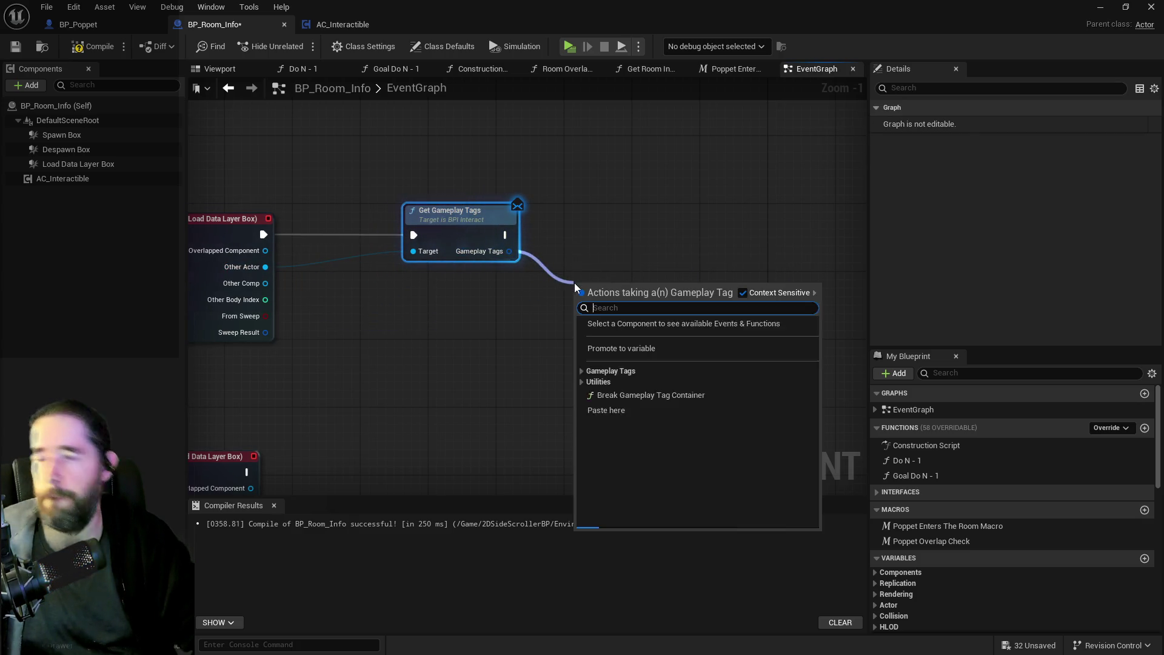
text(has t)
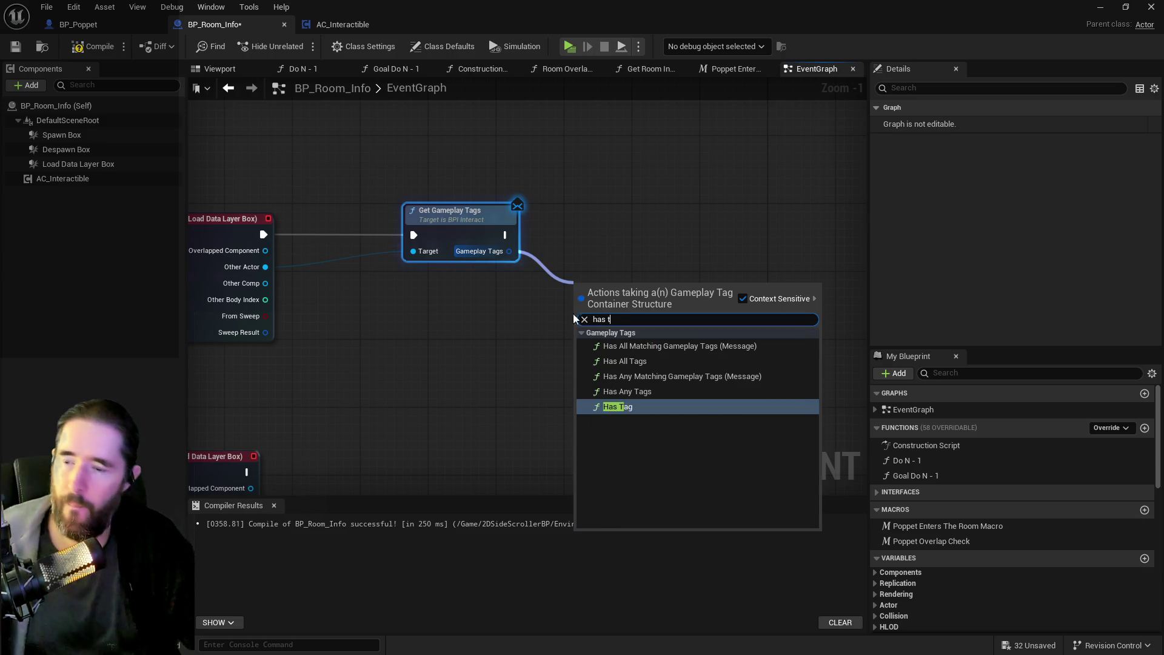
click(618, 407)
mouse_move(636, 285)
mouse_down()
mouse_move(685, 242)
mouse_move(685, 225)
mouse_up()
click(665, 260)
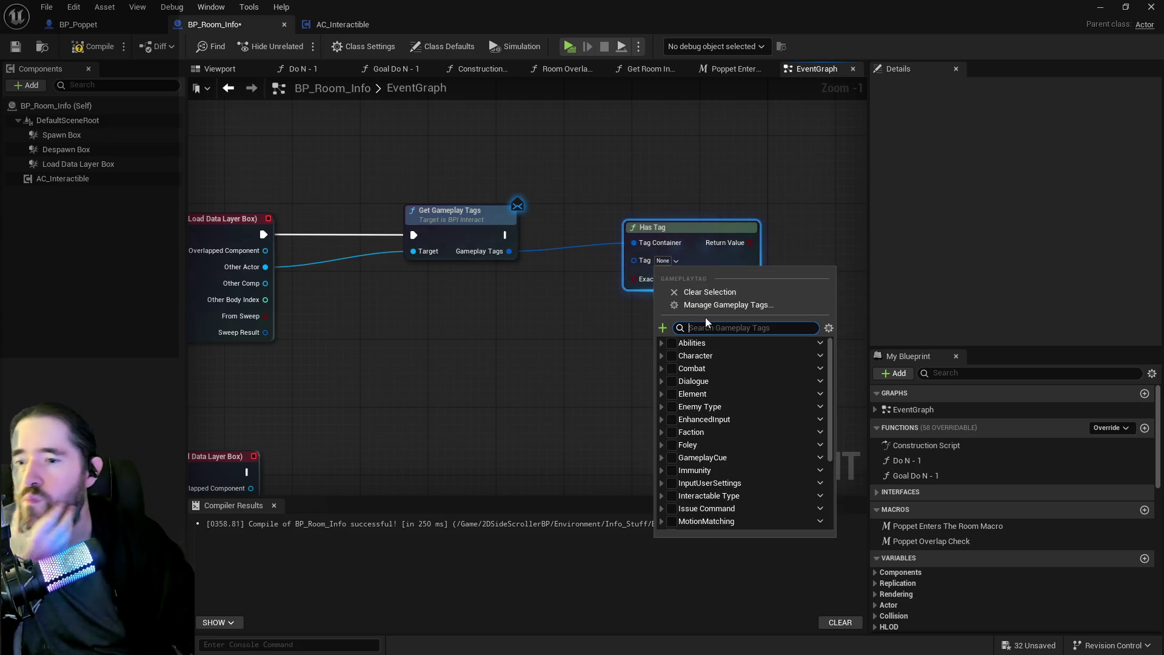
text(po)
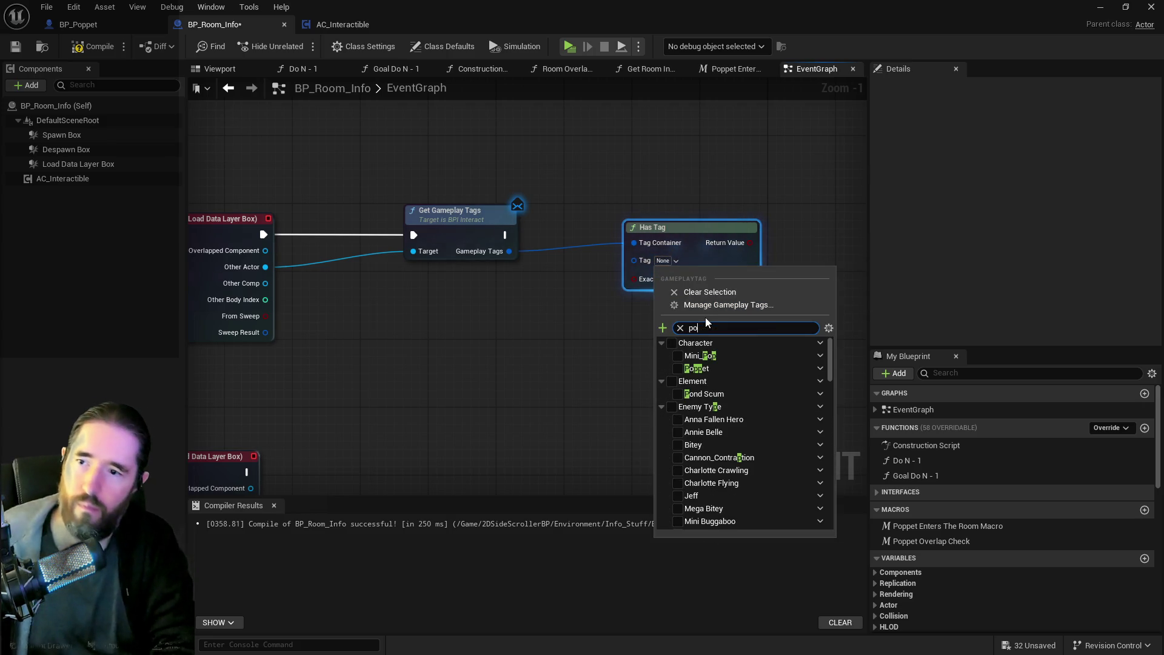
text(ppet)
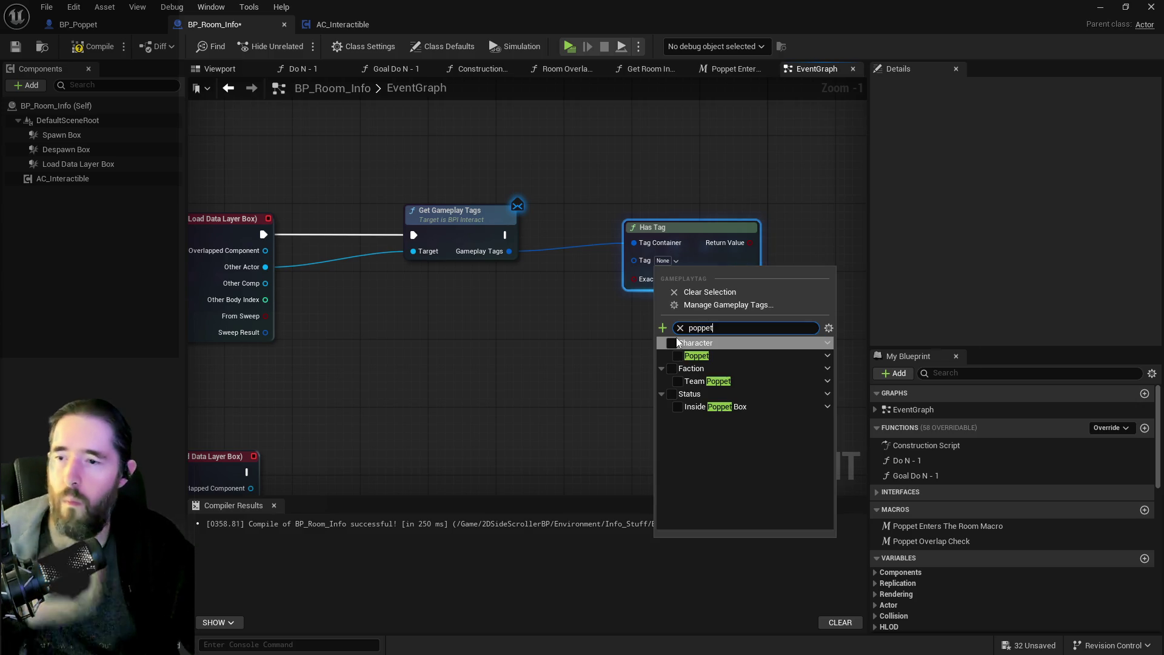
click(680, 363)
mouse_move(702, 241)
mouse_down()
mouse_move(718, 258)
mouse_move(759, 258)
mouse_up()
drag(634, 271, 575, 276)
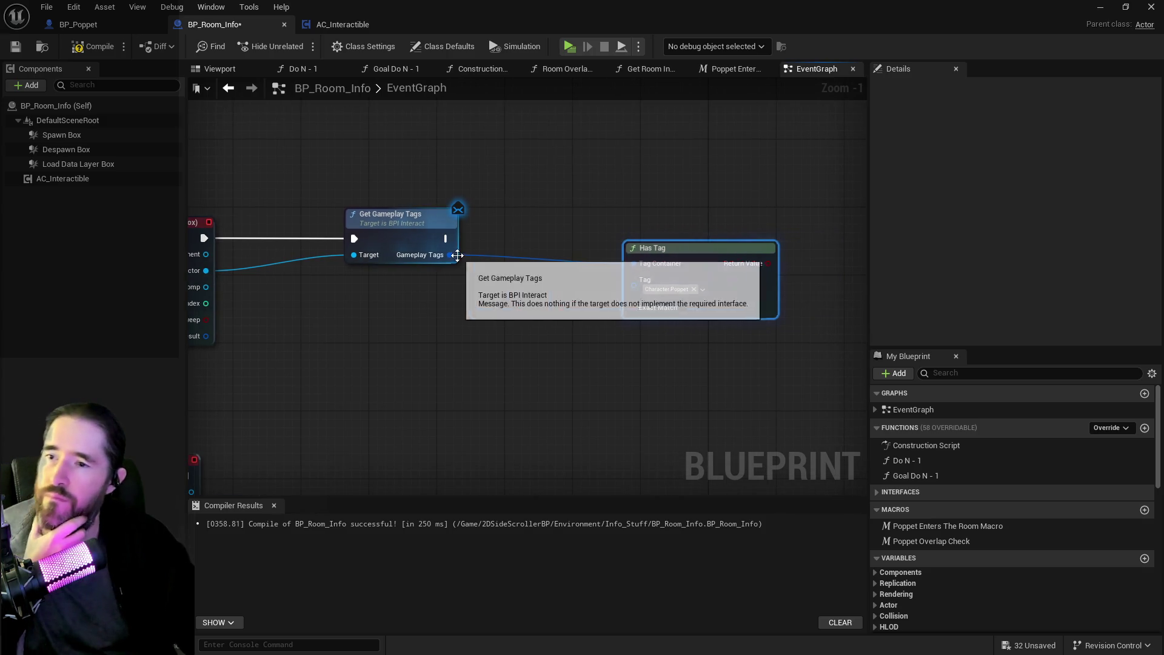
drag(671, 257, 573, 283)
Drive a new Branch from Has Tag, chain it after Get Gameplay Tags, and search 'load room' from True.
mouse_move(674, 289)
mouse_down()
mouse_move(718, 265)
mouse_move(734, 231)
mouse_up()
text(b)
click(756, 281)
mouse_move(446, 239)
mouse_down()
mouse_move(812, 248)
mouse_move(744, 250)
mouse_move(769, 231)
mouse_up()
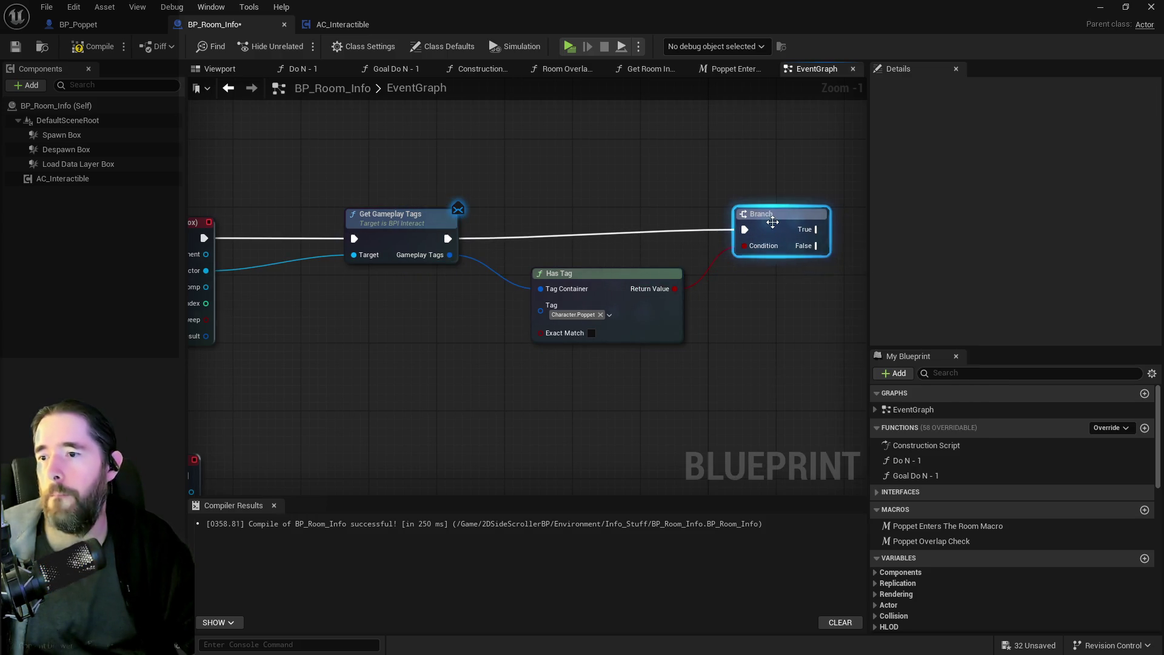
scroll(770, 232, down, 2)
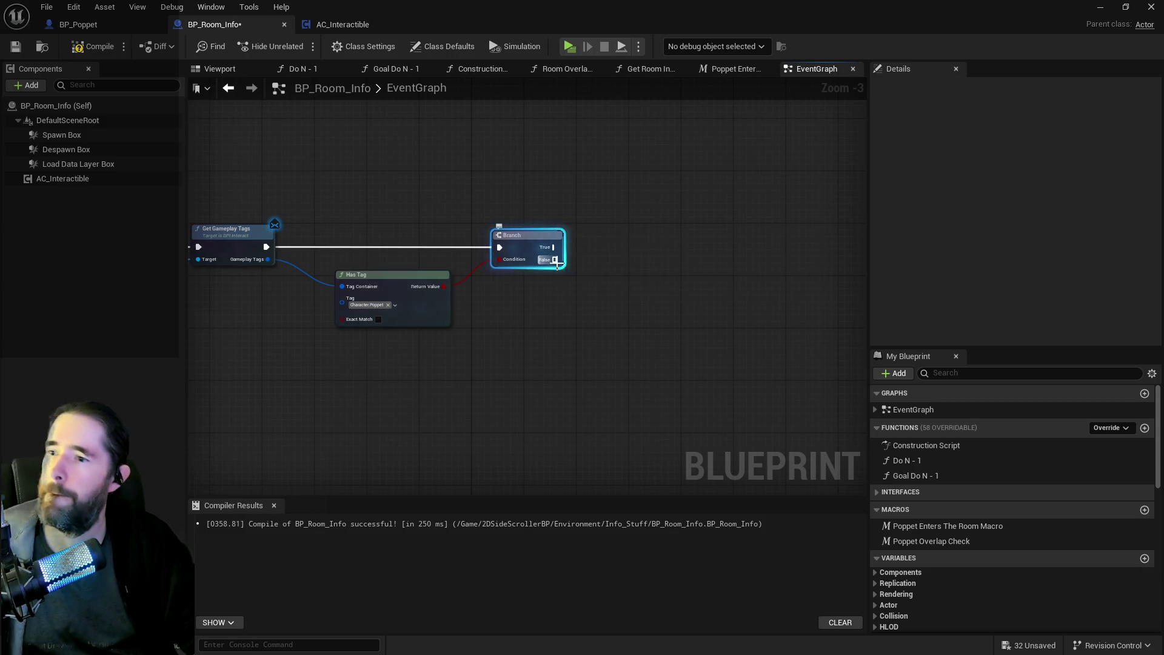
drag(555, 246, 635, 246)
text(load room)
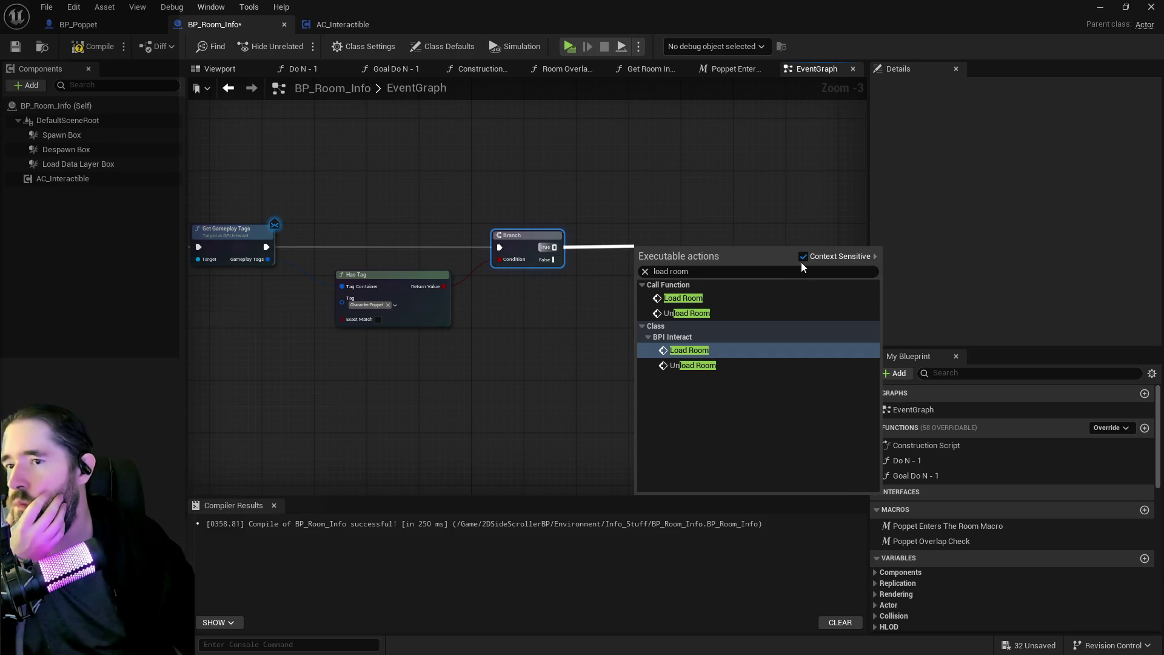
Zoom and pan the EventGraph to bring the Load Data Layer Box overlap nodes into view.
scroll(603, 275, down, 8)
scroll(550, 191, up, 2)
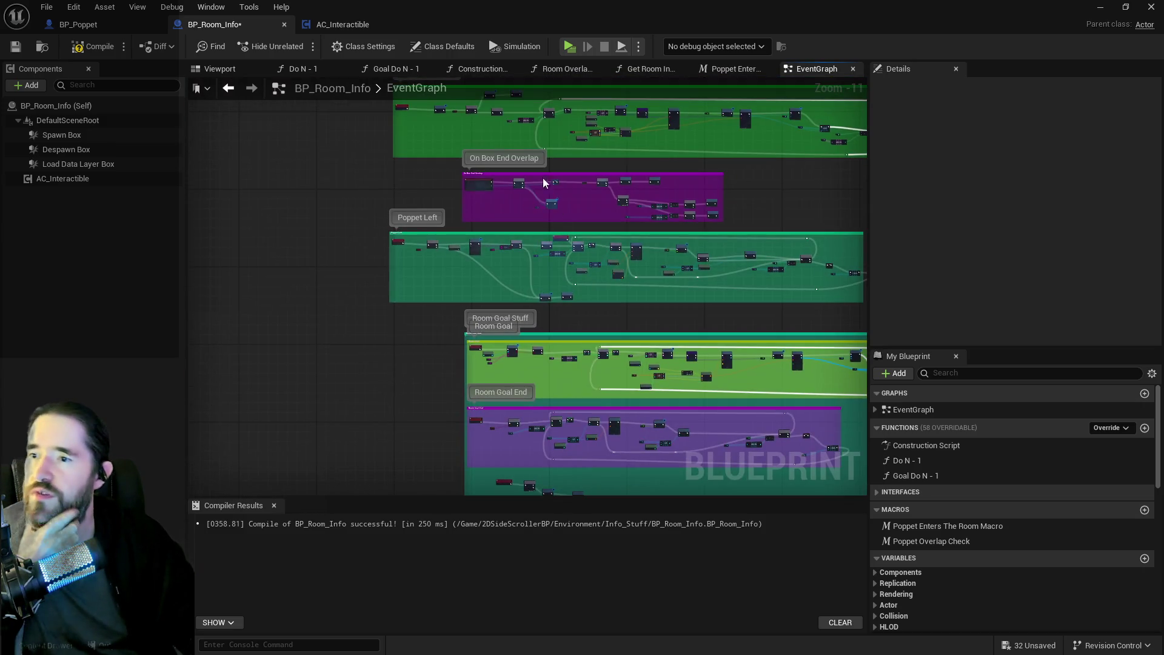
scroll(406, 238, up, 2)
scroll(481, 213, up, 2)
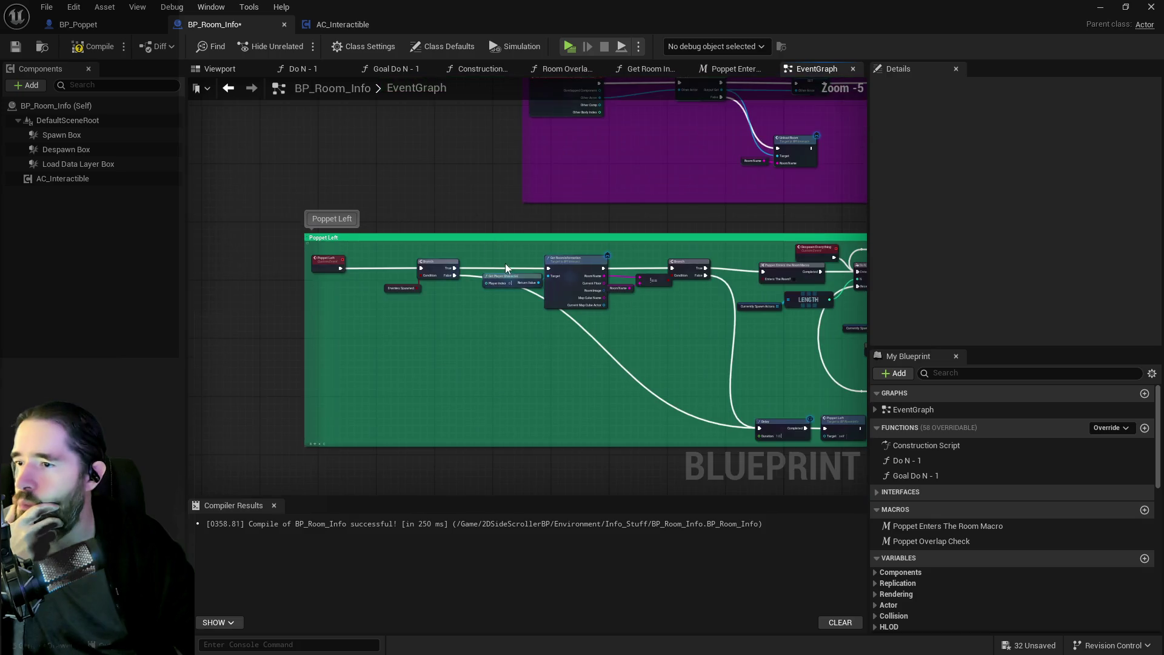
scroll(529, 242, down, 5)
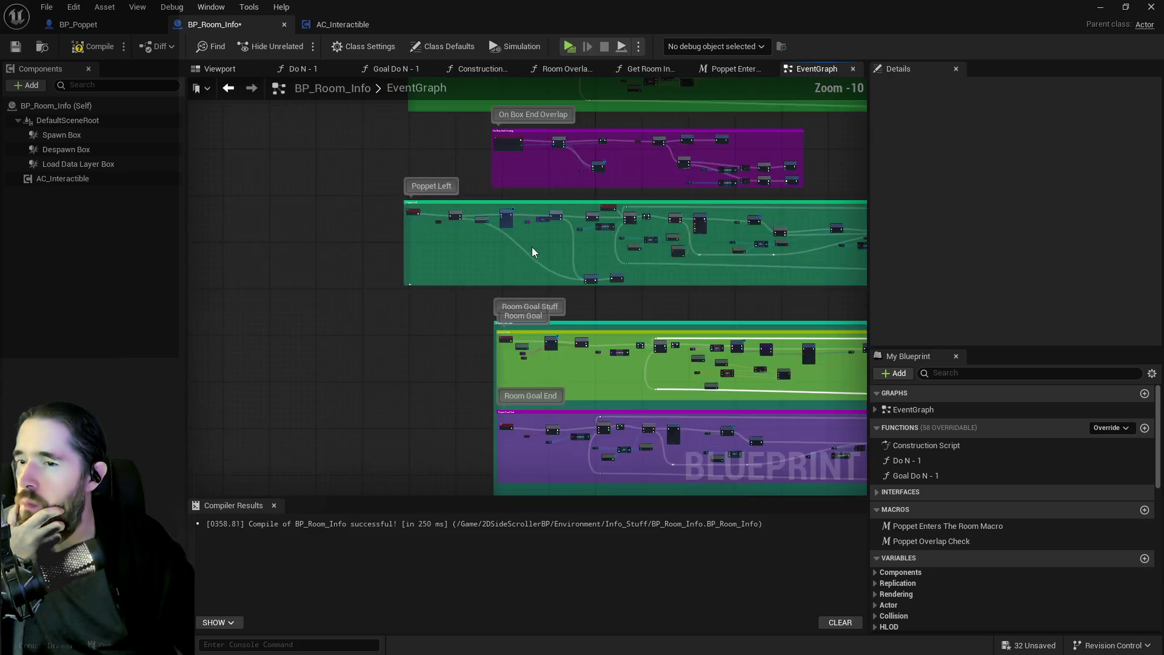
scroll(493, 231, up, 5)
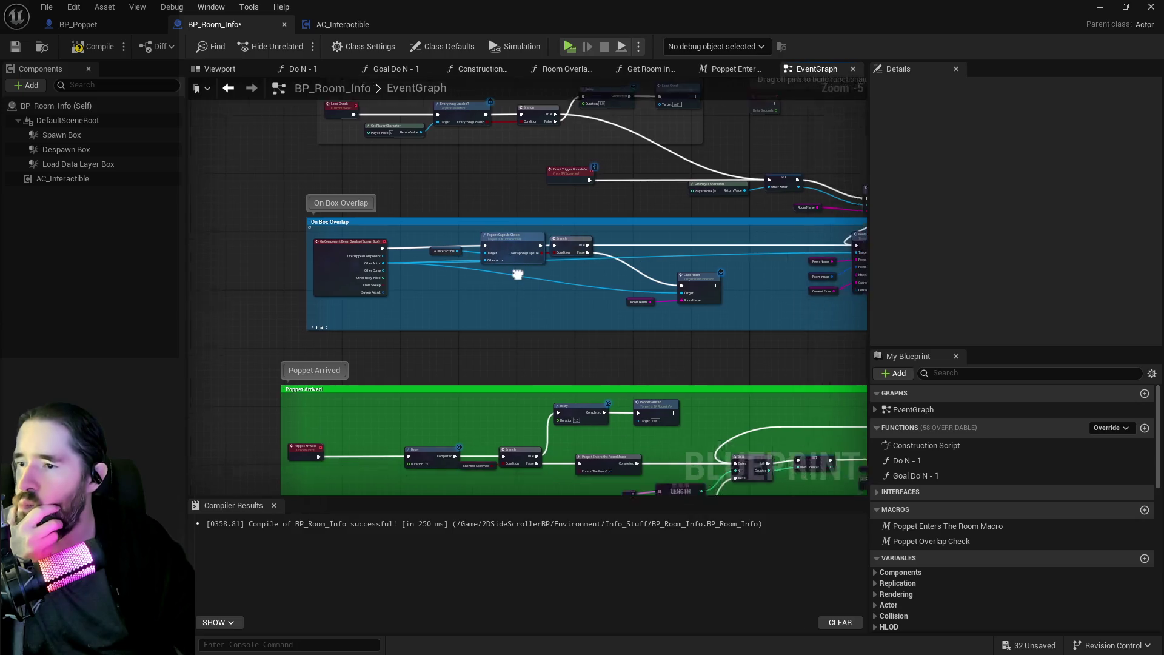
drag(354, 233, 411, 253)
scroll(461, 235, up, 1)
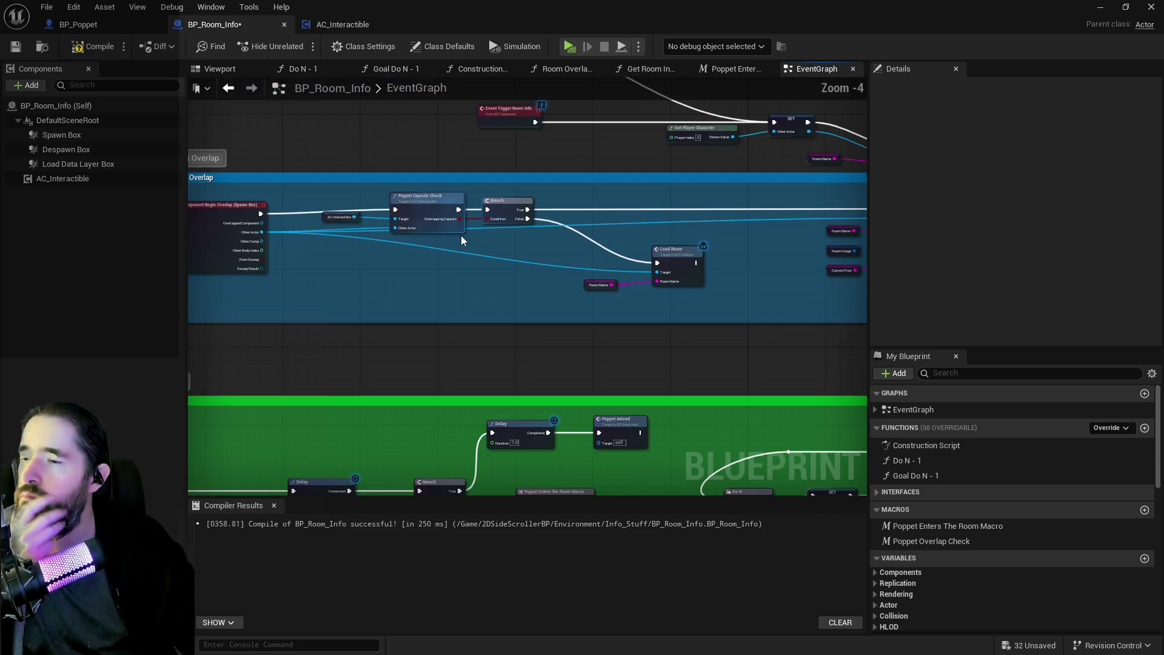
scroll(460, 250, down, 6)
mouse_move(436, 275)
mouse_down()
mouse_move(438, 76)
mouse_move(440, 117)
mouse_up()
drag(441, 321, 492, 74)
scroll(573, 267, up, 5)
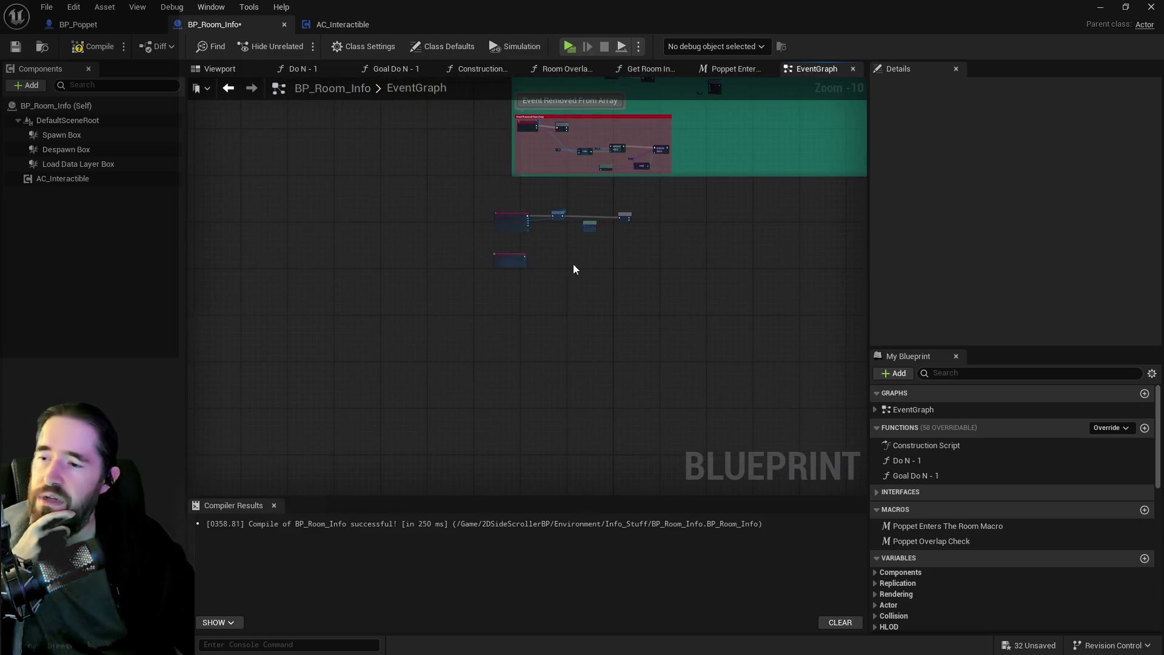
scroll(605, 267, up, 2)
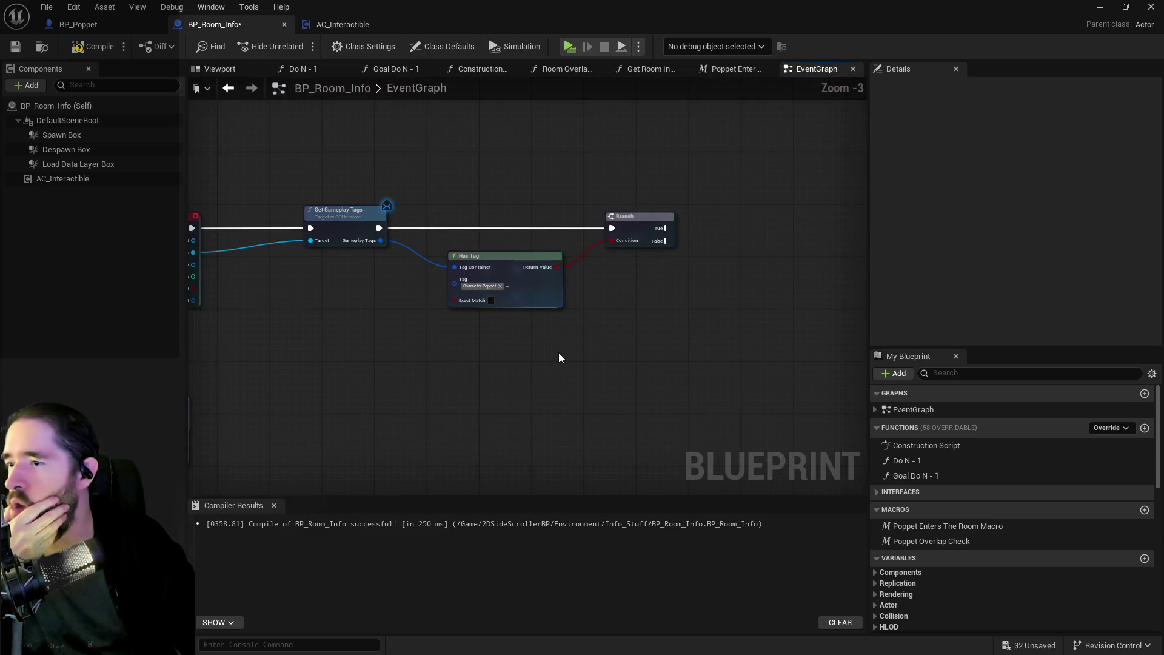
Marquee-select the Get Gameplay Tags, Has Tag and Branch nodes for copying.
drag(343, 158, 648, 278)
scroll(600, 276, down, 5)
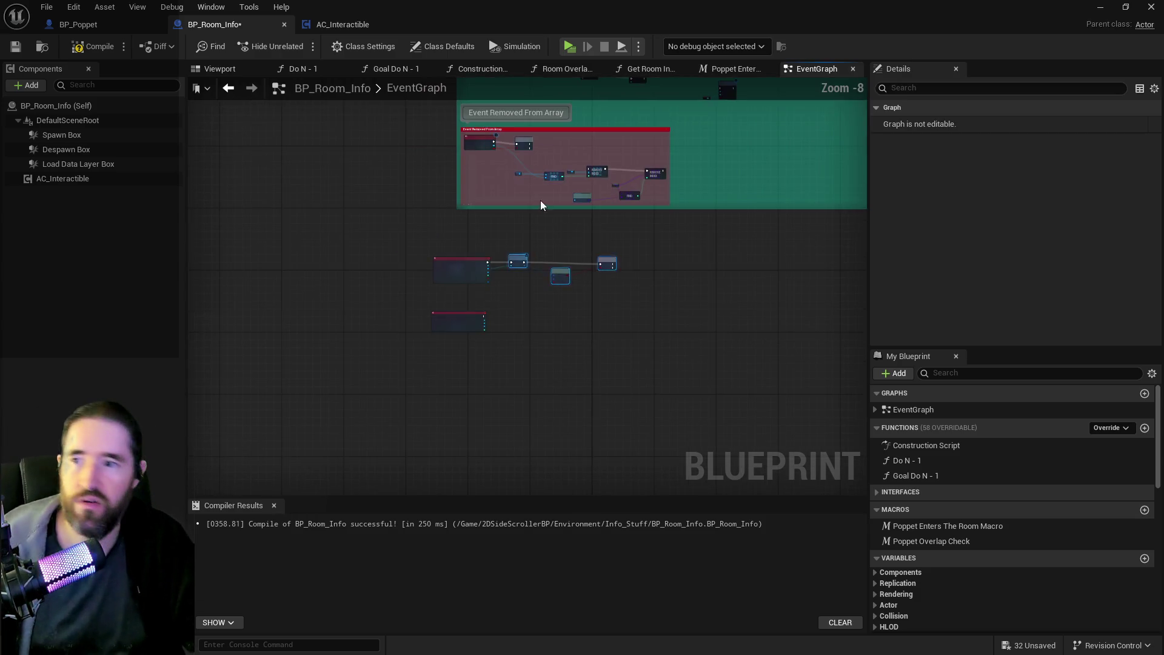
scroll(587, 299, down, 3)
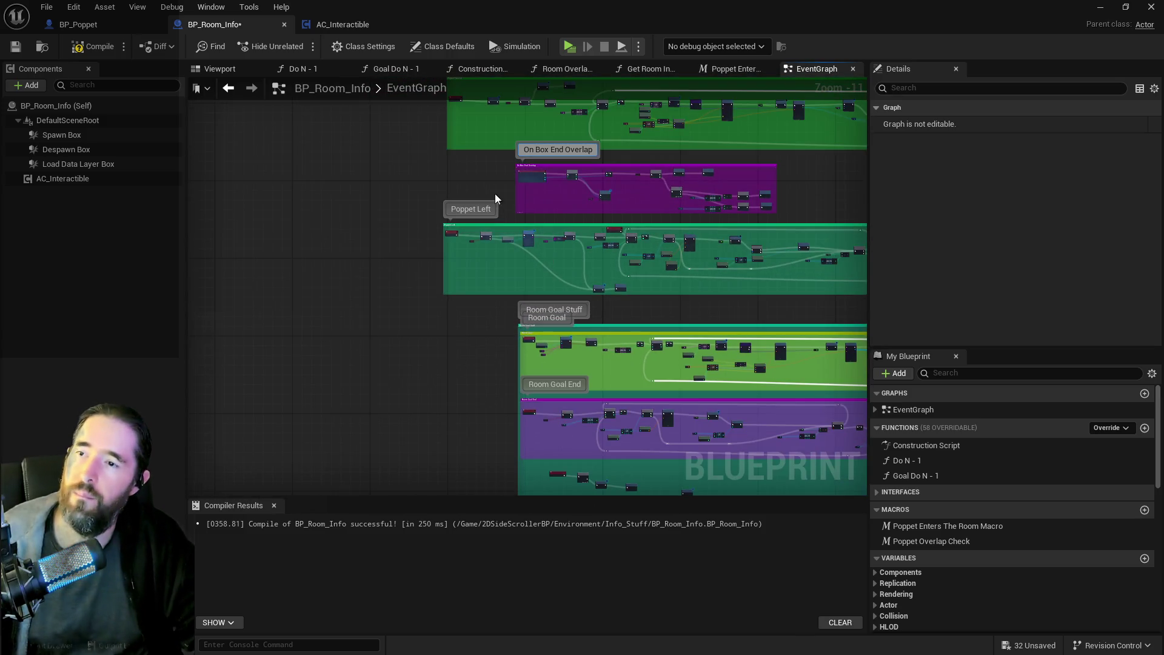
drag(480, 171, 470, 343)
scroll(482, 280, up, 7)
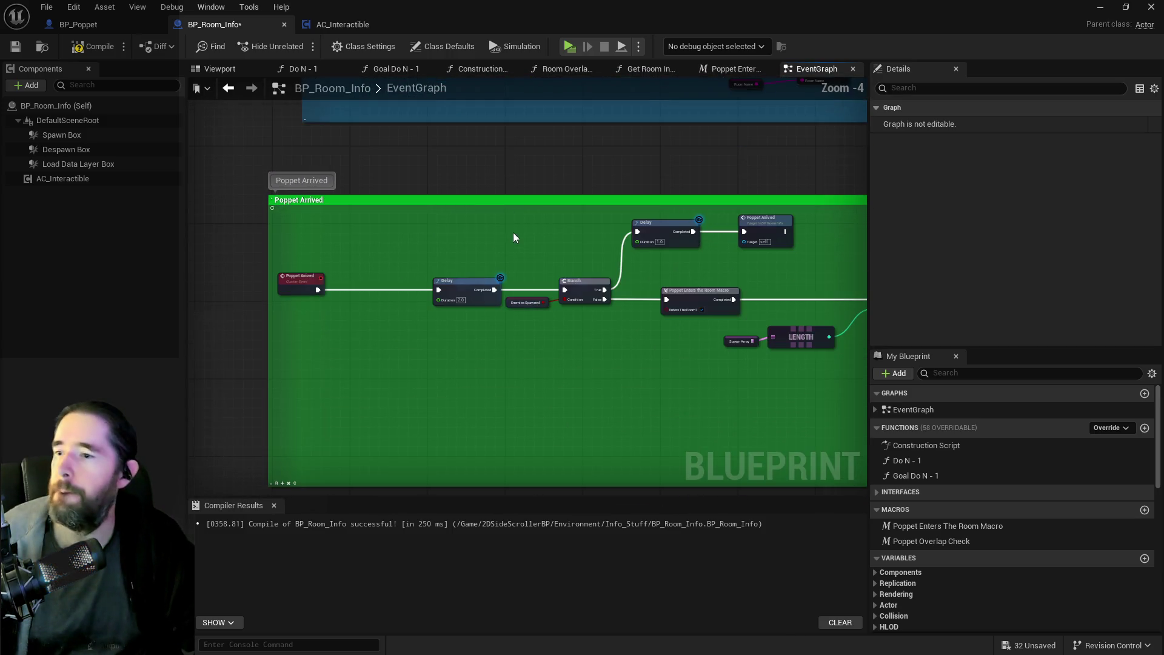
Paste the gameplay-tag check nodes and wire the Begin Overlap event into Get Gameplay Tags.
drag(513, 237, 481, 379)
scroll(482, 379, down, 3)
mouse_move(454, 418)
mouse_down()
mouse_move(501, 317)
mouse_move(476, 279)
mouse_up()
scroll(435, 391, up, 3)
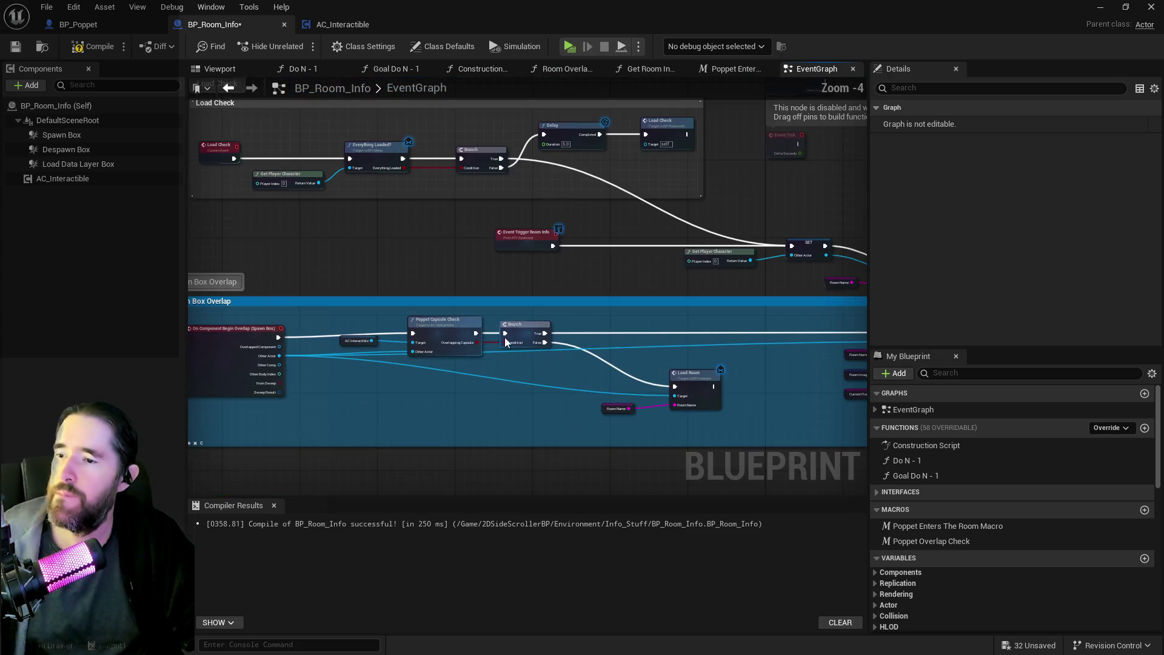
drag(549, 333, 532, 253)
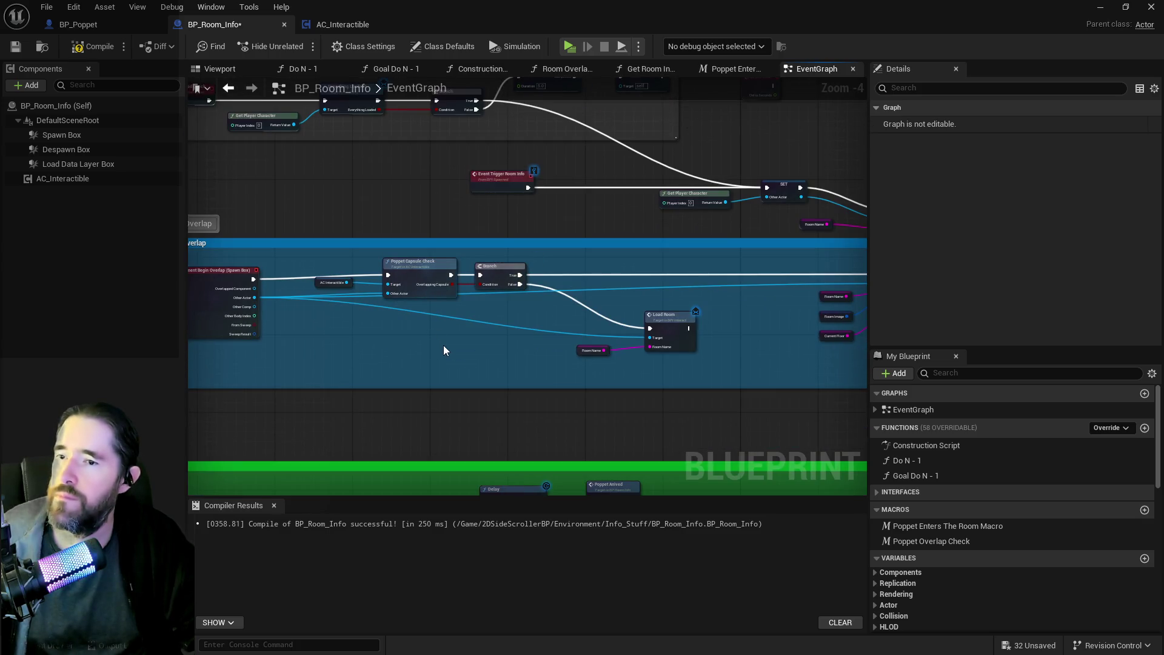
key(ctrl+v)
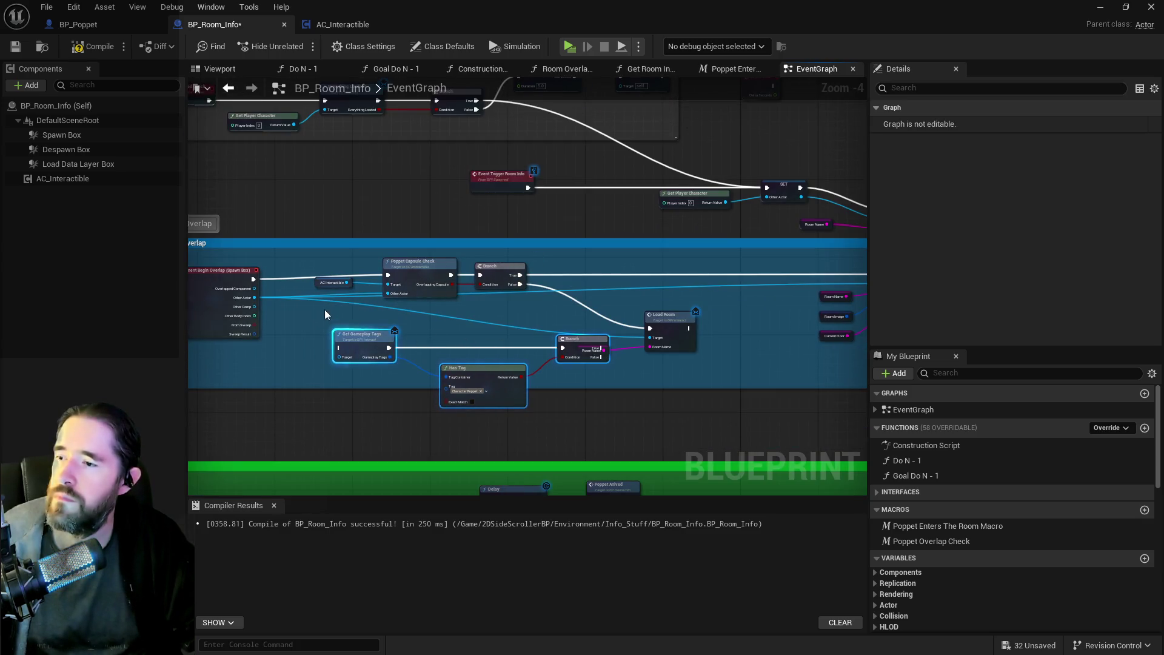
mouse_move(253, 279)
mouse_down()
mouse_move(327, 329)
mouse_move(340, 349)
mouse_move(308, 325)
mouse_move(342, 359)
mouse_move(363, 346)
mouse_move(297, 312)
mouse_move(880, 340)
mouse_move(518, 271)
mouse_move(539, 297)
mouse_move(711, 242)
mouse_up()
Delete the old Poppet Capsule Check, Load Room and Room Name nodes, moving the tag check beside the event.
mouse_move(354, 269)
mouse_down()
mouse_move(533, 315)
mouse_move(548, 300)
mouse_up()
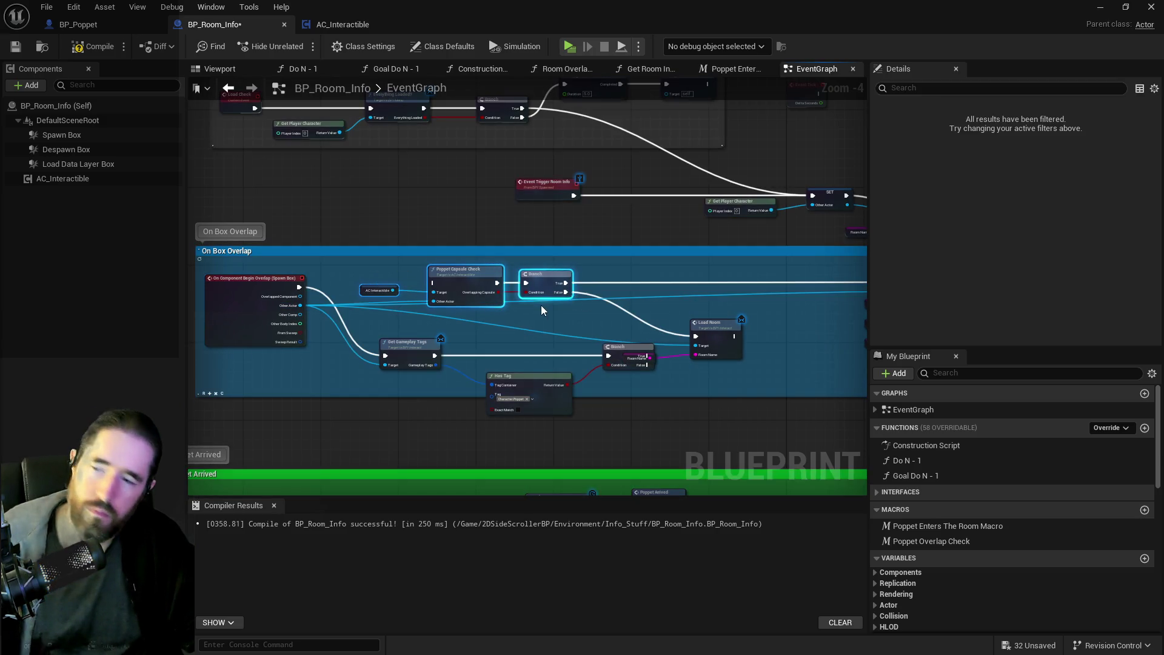
key(Delete)
mouse_move(397, 315)
mouse_down()
mouse_move(515, 388)
mouse_move(628, 401)
mouse_up()
click(691, 323)
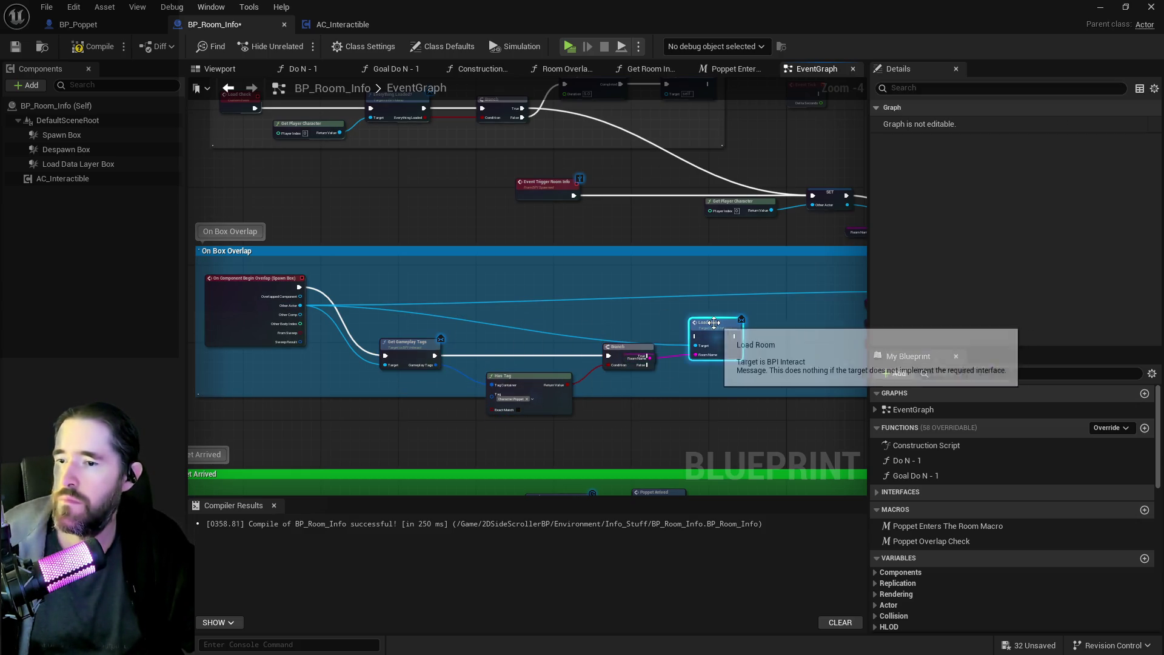
key(Delete)
mouse_move(405, 321)
mouse_down()
mouse_move(593, 403)
mouse_move(611, 397)
mouse_up()
mouse_move(617, 354)
mouse_down()
mouse_move(626, 277)
mouse_move(626, 287)
mouse_up()
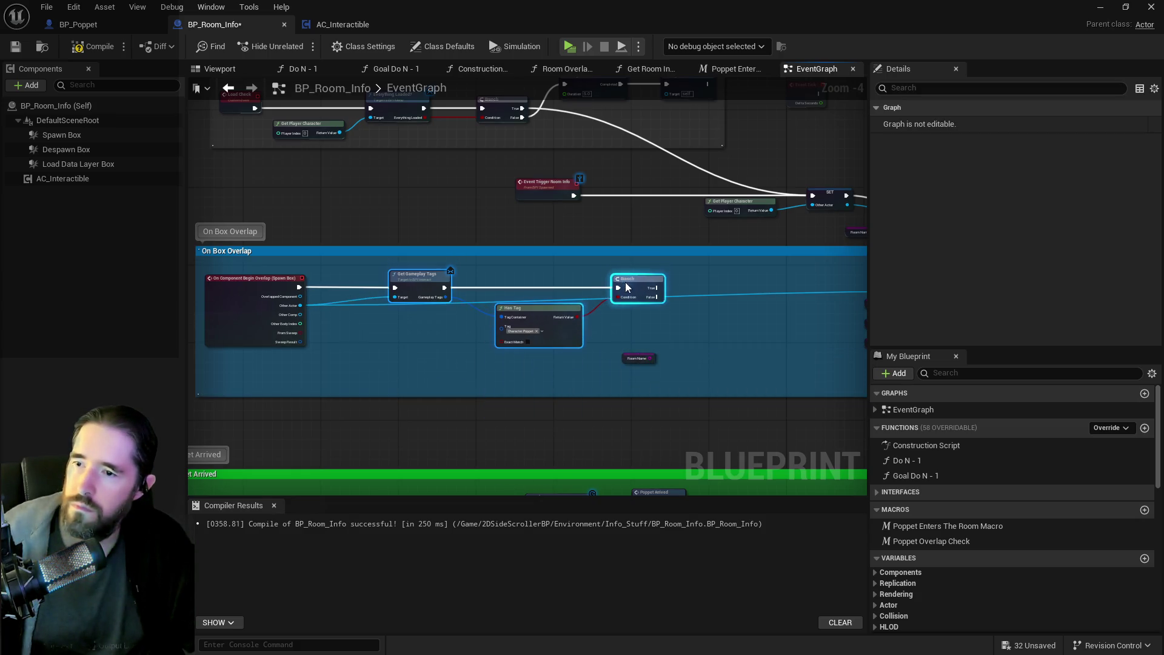
click(640, 357)
key(Delete)
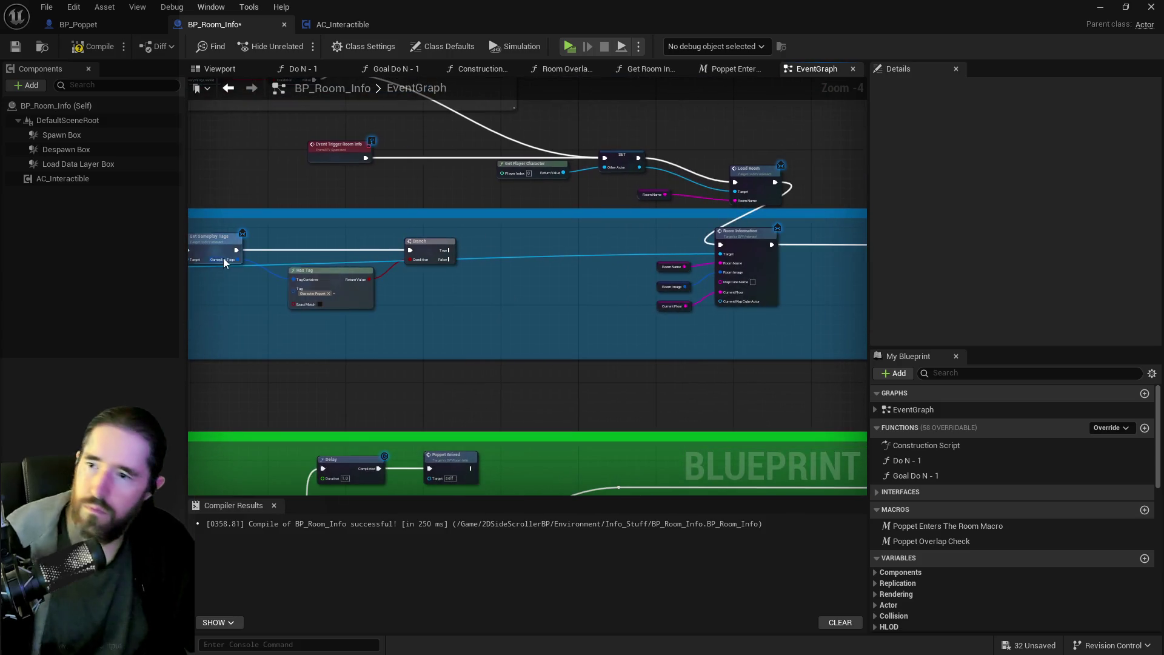
Wire the tag-check Branch's True output into Room Information.
drag(449, 250, 720, 244)
scroll(506, 304, down, 3)
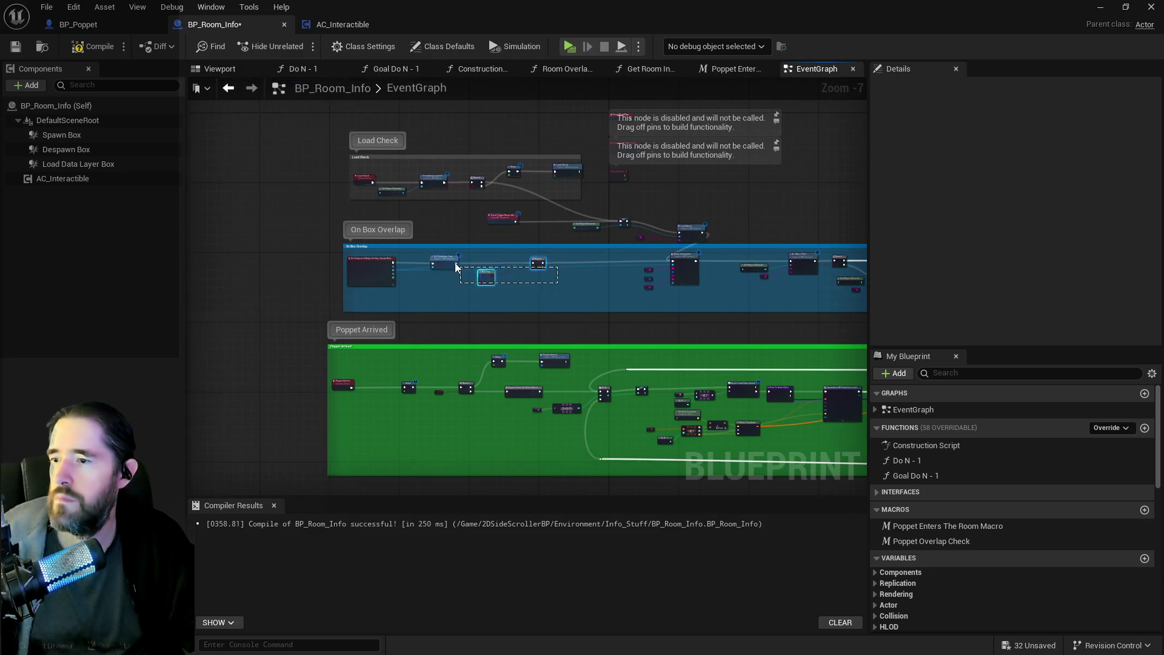
click(461, 269)
scroll(475, 325, down, 4)
mouse_move(476, 325)
mouse_down()
mouse_move(542, 183)
mouse_move(543, 150)
mouse_up()
scroll(558, 177, up, 3)
scroll(490, 315, up, 2)
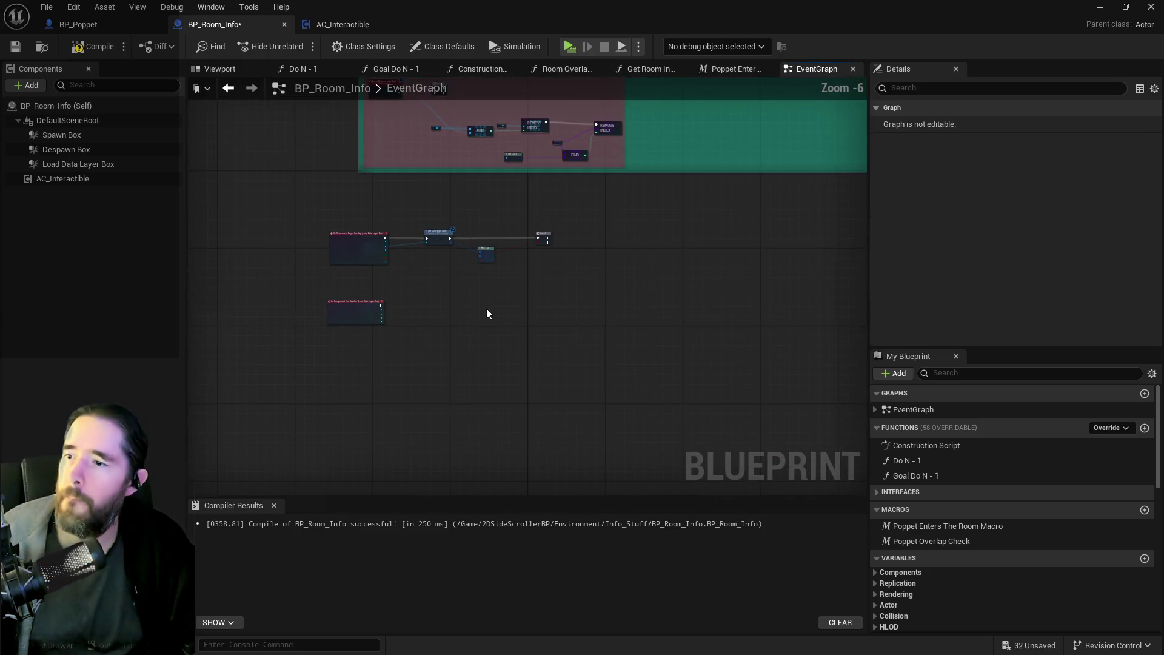
scroll(453, 320, up, 3)
Paste the tag check beside the Load Data Layer Box end-overlap event, wiring its exec and Other Actor.
key(ctrl+v)
mouse_move(339, 312)
mouse_down()
mouse_move(412, 281)
mouse_move(426, 292)
mouse_up()
drag(249, 292, 394, 297)
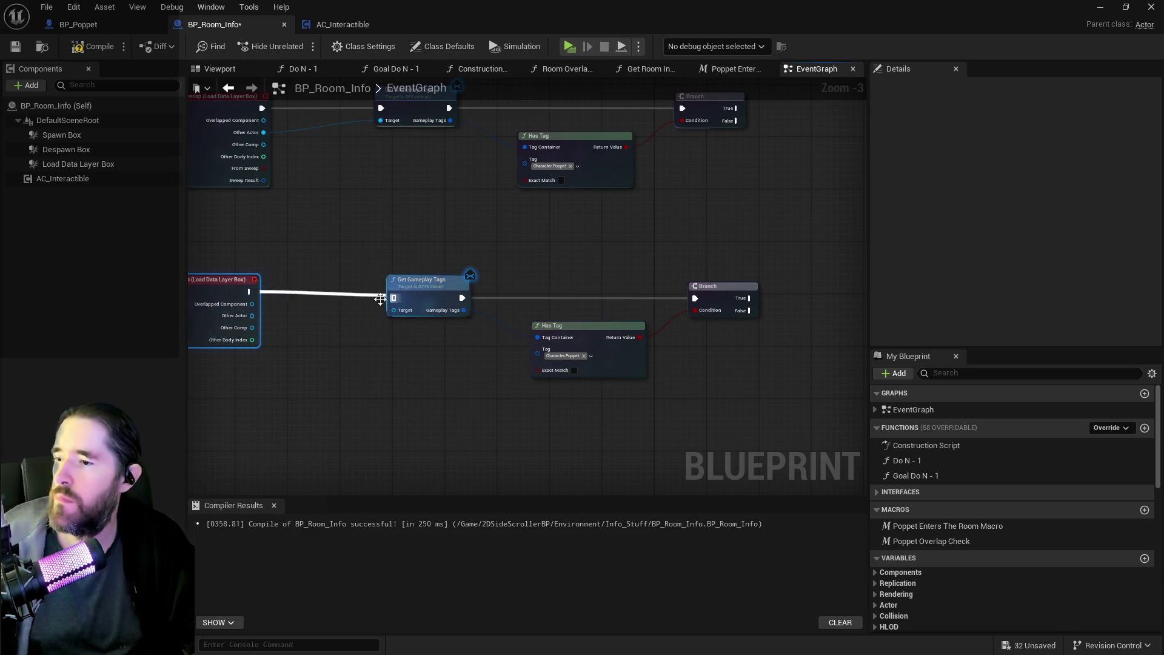
drag(252, 315, 395, 310)
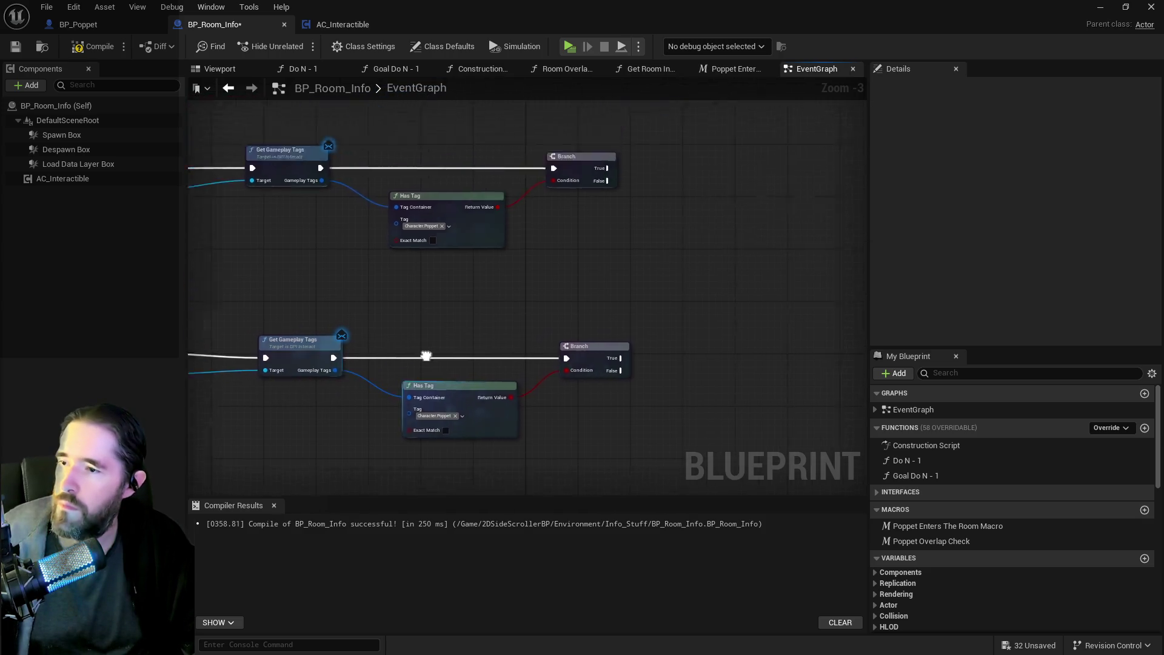
mouse_move(241, 175)
mouse_down()
mouse_move(805, 222)
mouse_move(798, 179)
mouse_up()
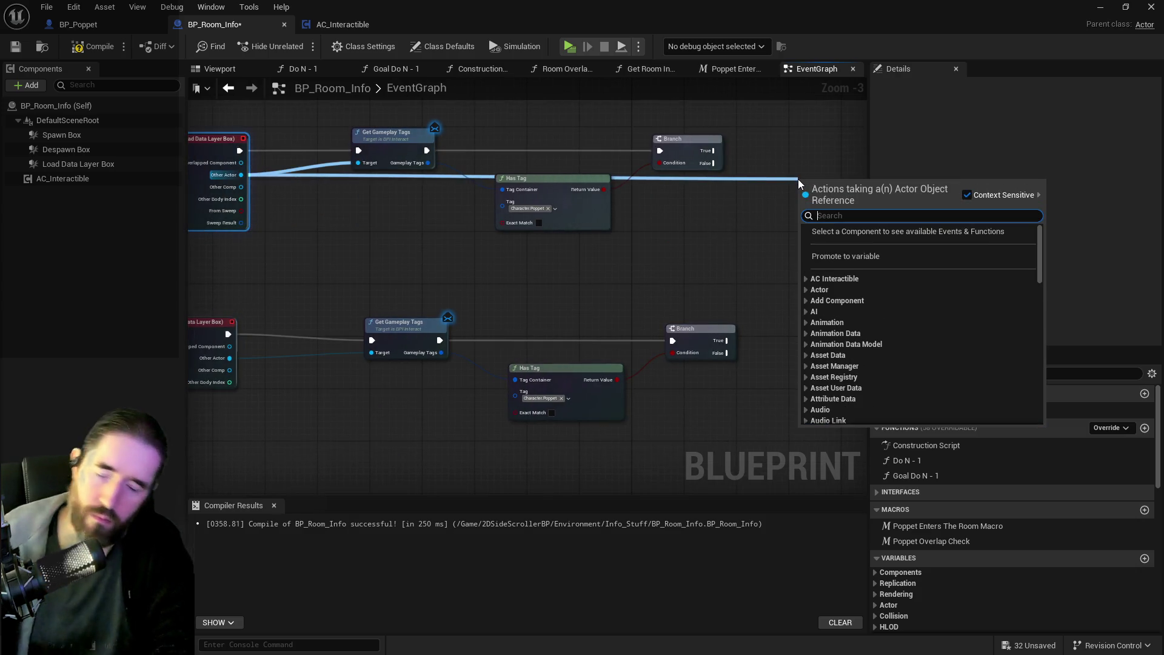
Add a Load Room message on Other Actor, fed by a Room Name getter and triggered by Branch True.
text(load room)
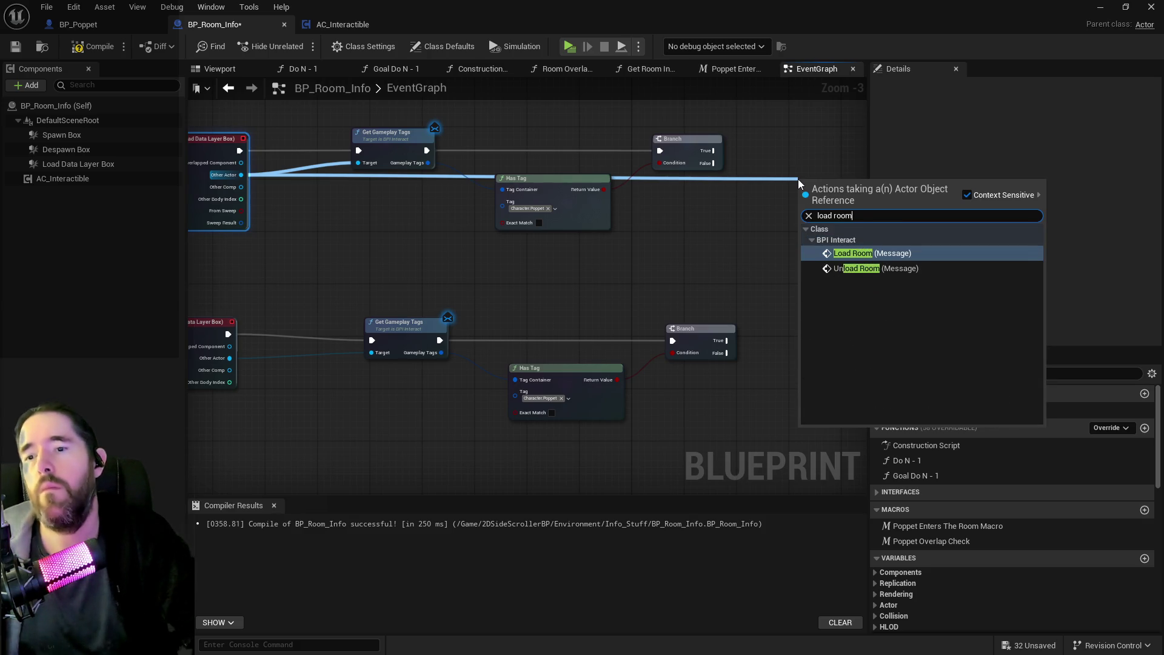
click(852, 252)
mouse_move(840, 193)
mouse_down()
mouse_move(832, 160)
mouse_move(791, 158)
mouse_up()
right_click(671, 208)
text(get room name)
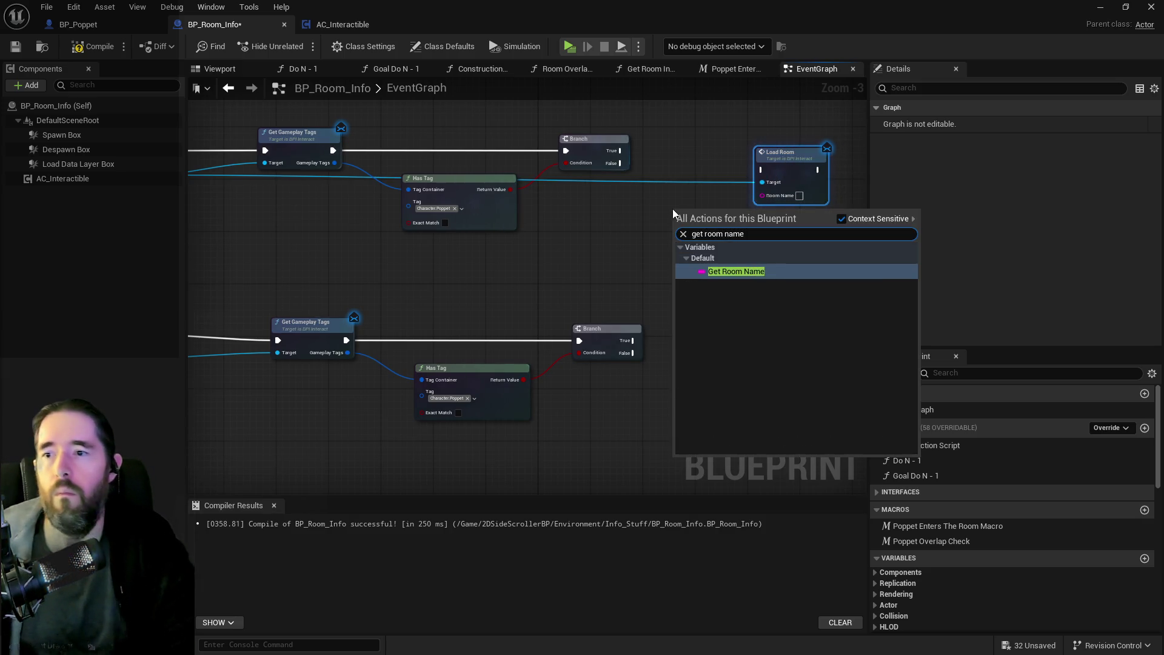
click(706, 268)
drag(708, 213, 762, 195)
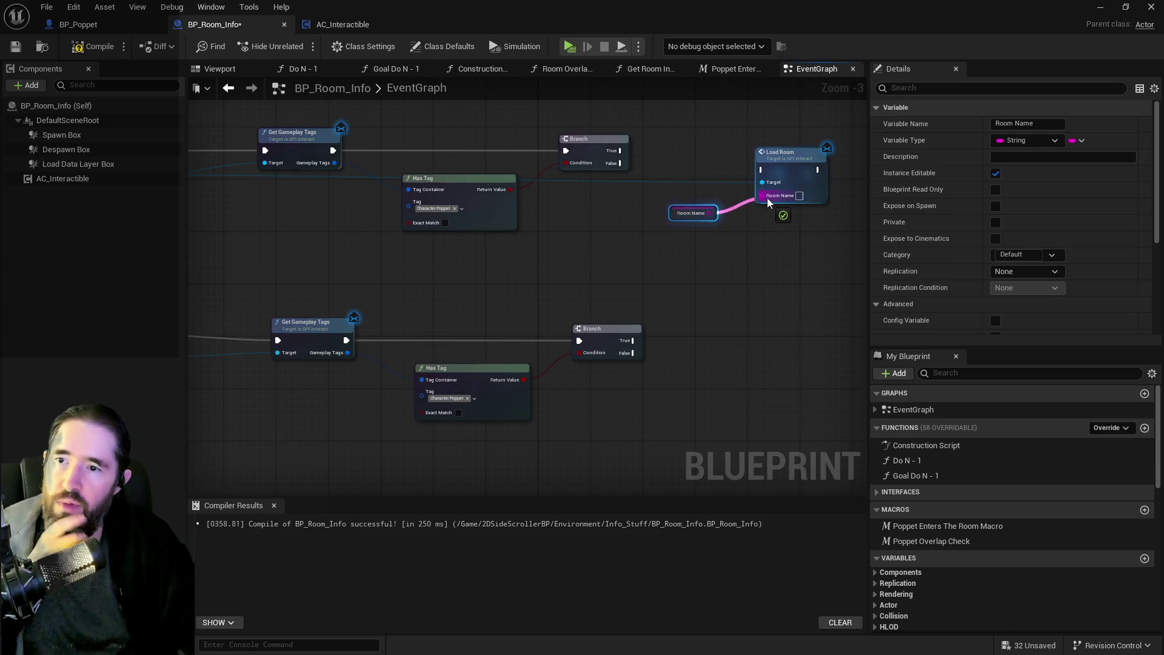
mouse_move(619, 150)
mouse_down()
mouse_move(762, 170)
mouse_move(803, 147)
mouse_move(793, 141)
mouse_up()
Delete the Room Name getter, restore it with Undo, and paste a copy of it.
click(678, 213)
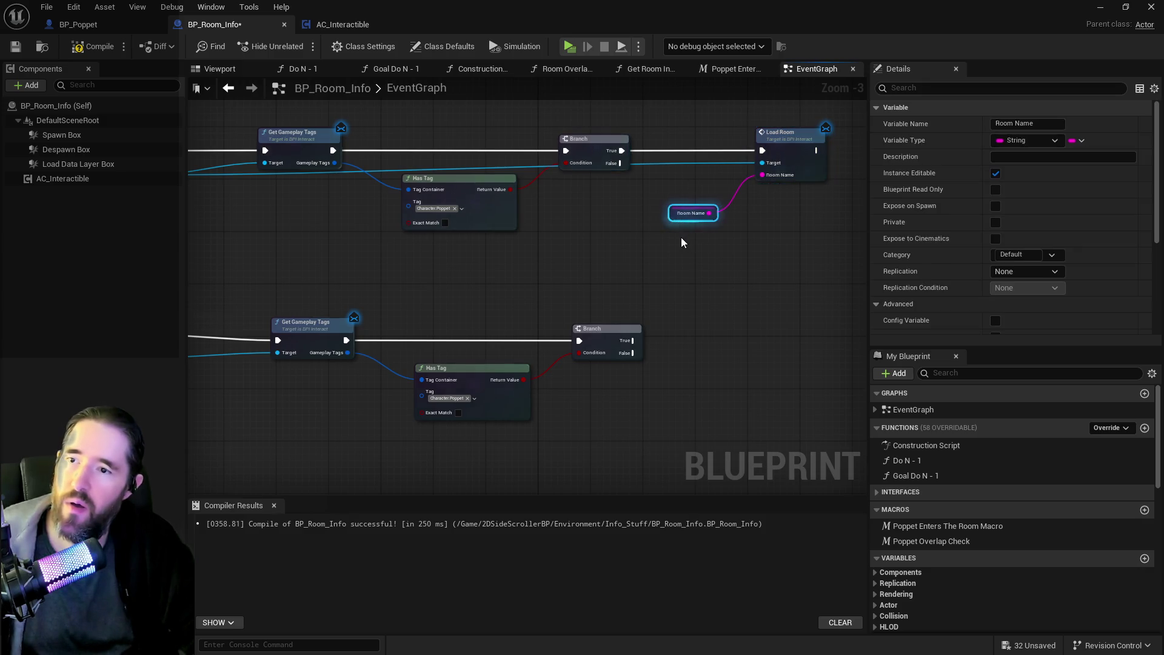
key(Delete)
click(73, 7)
click(91, 40)
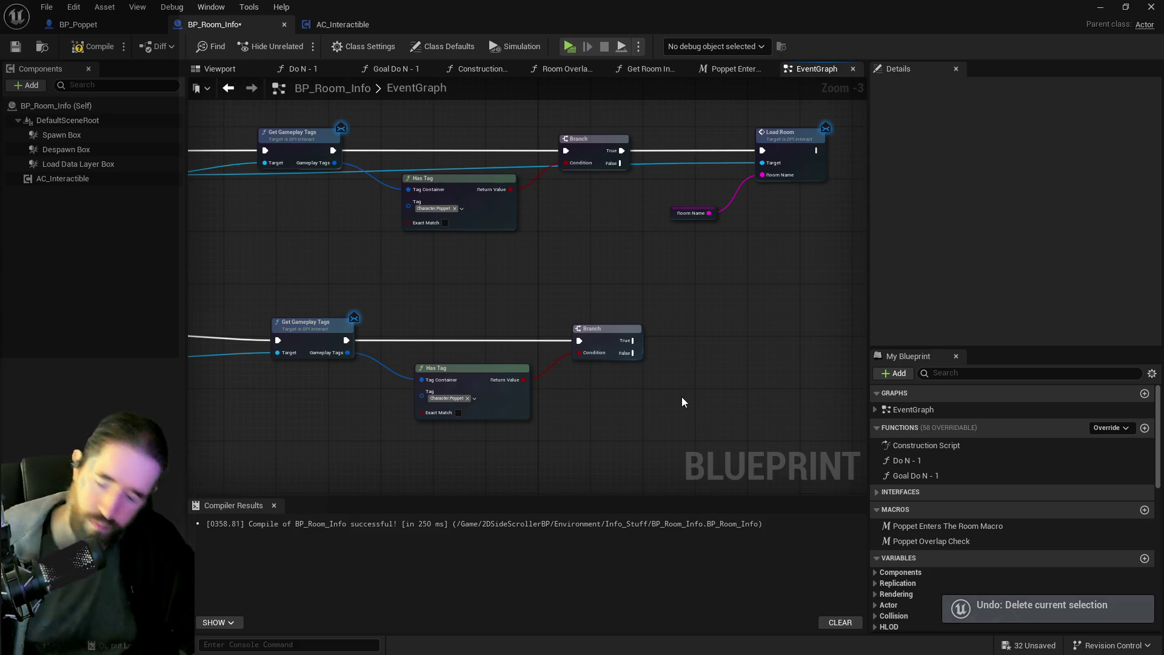
key(ctrl+v)
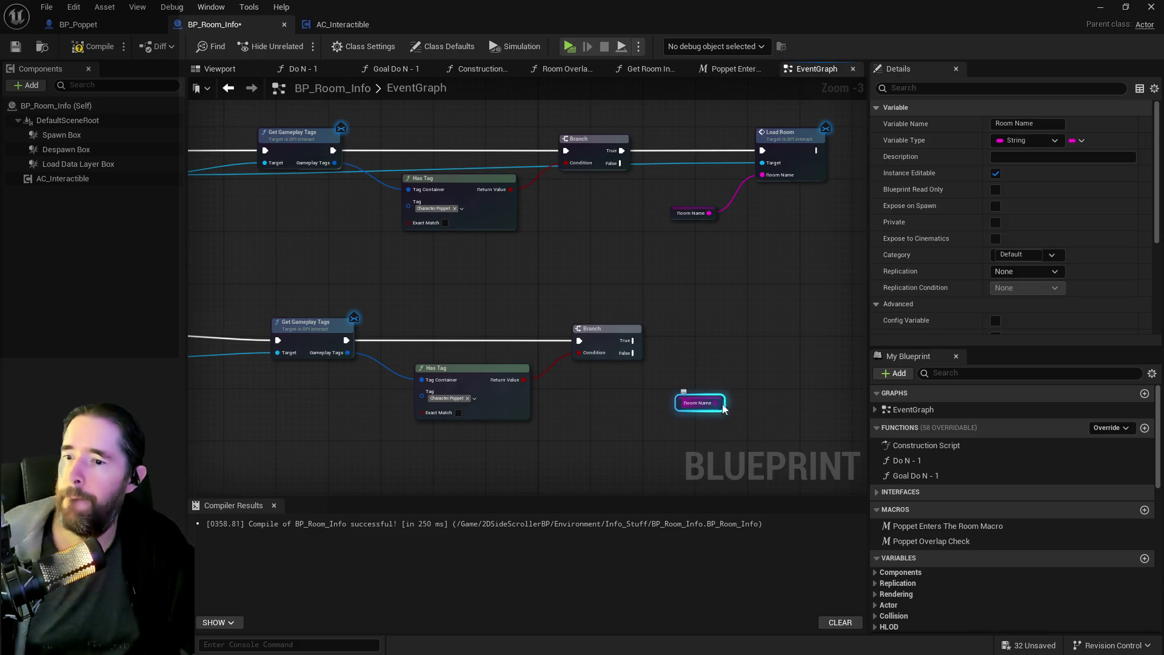
drag(716, 402, 755, 363)
Add a BPI Interact Unload Room message driven by Branch True, targeting Other Actor with Room Name.
text(Unlo)
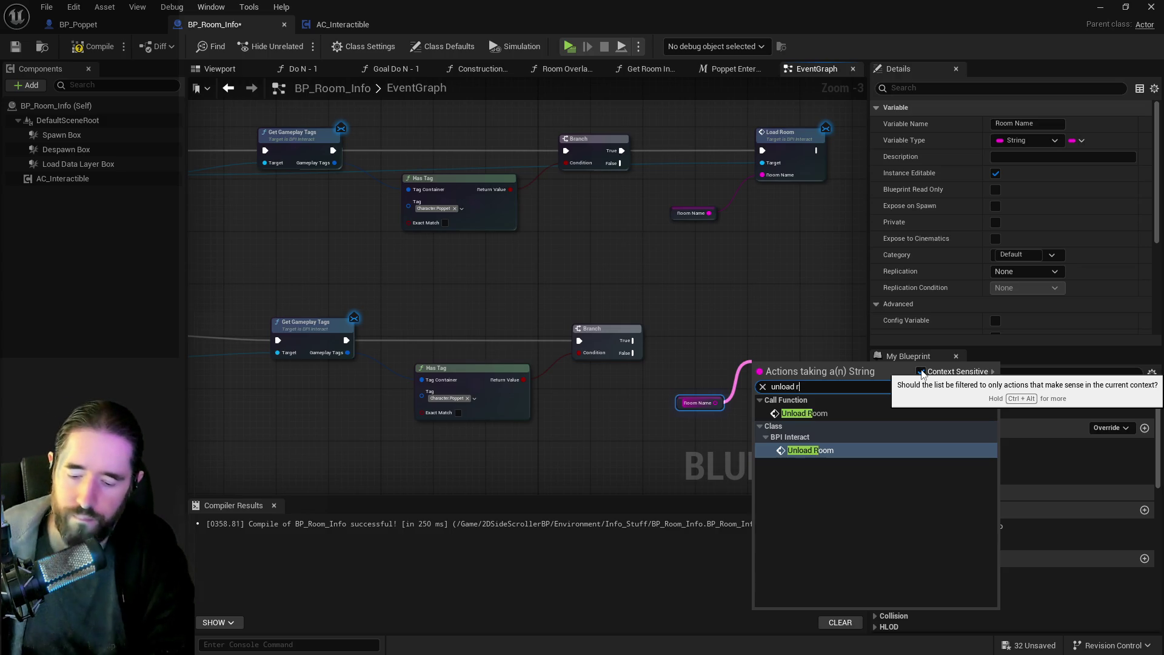
click(920, 371)
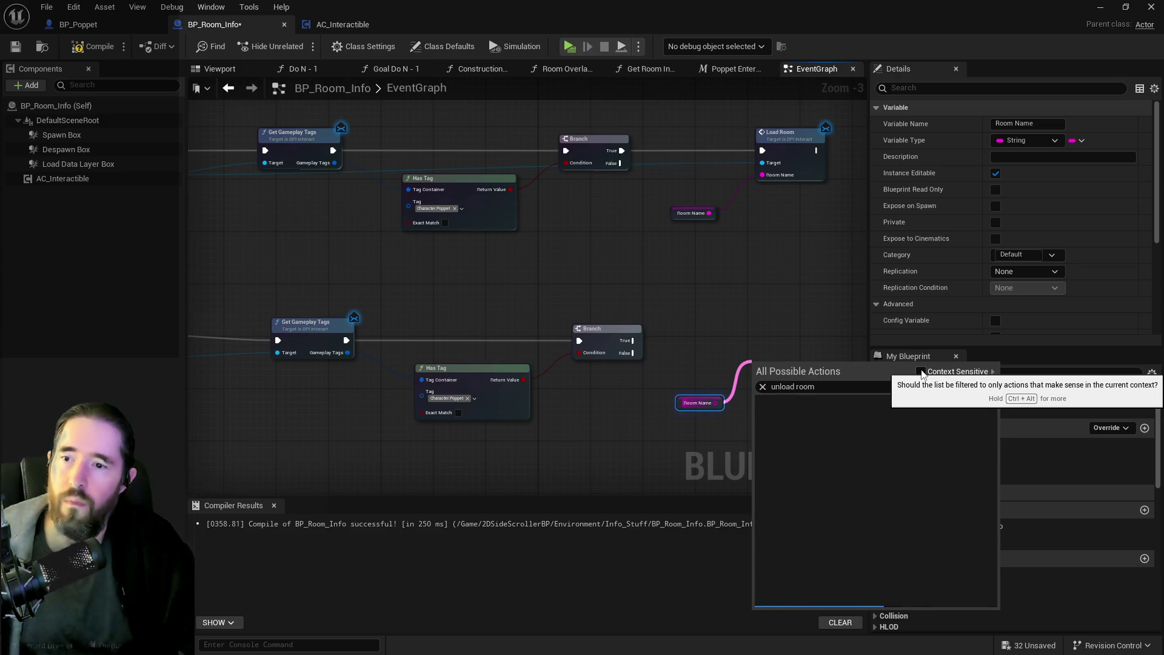
scroll(854, 513, down, 5)
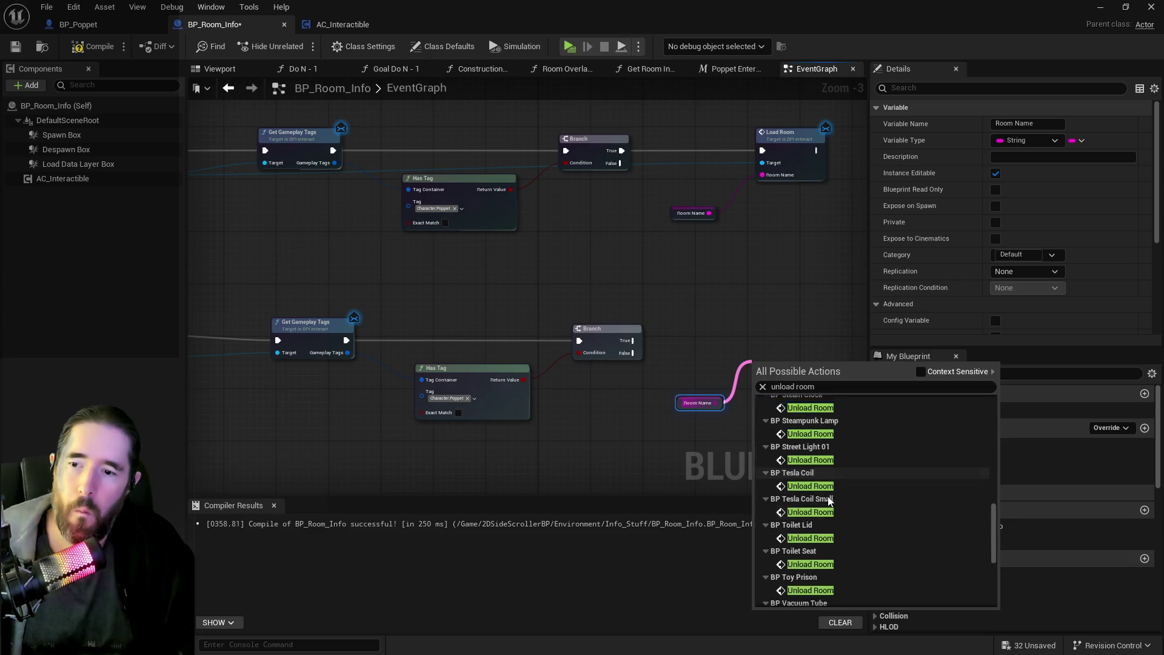
scroll(824, 508, down, 2)
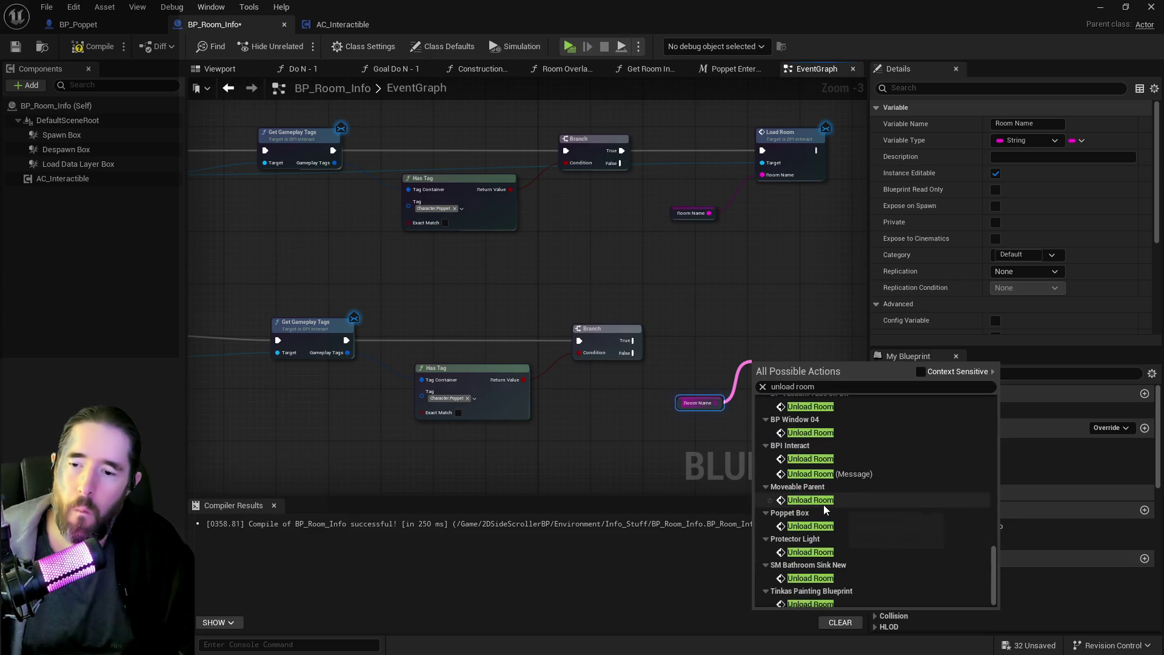
click(816, 478)
drag(795, 371, 820, 343)
mouse_move(631, 340)
mouse_down()
mouse_move(781, 354)
mouse_move(808, 327)
mouse_up()
drag(659, 357, 808, 333)
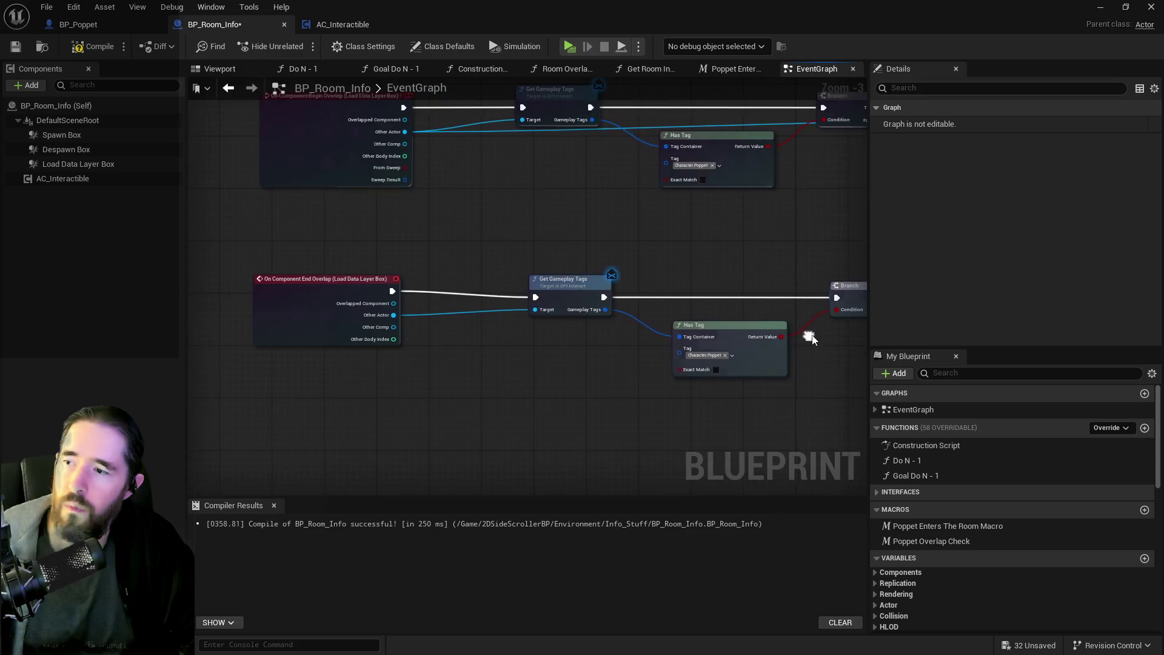
mouse_move(397, 314)
mouse_down()
mouse_move(818, 349)
mouse_move(522, 309)
mouse_move(532, 312)
mouse_up()
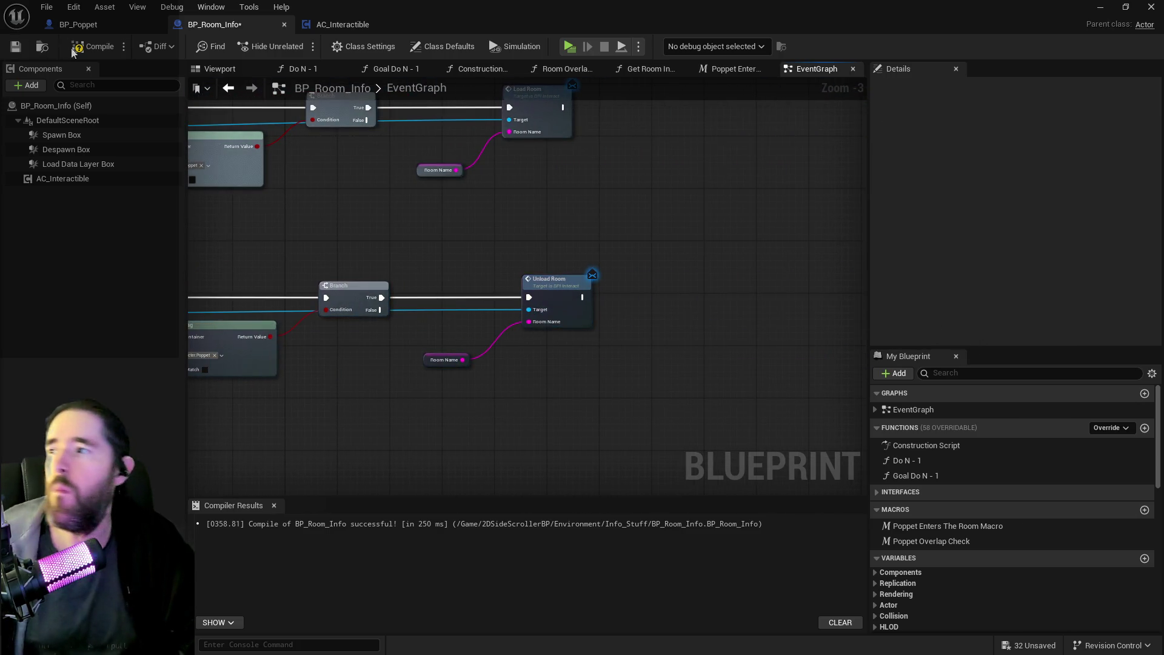
click(46, 6)
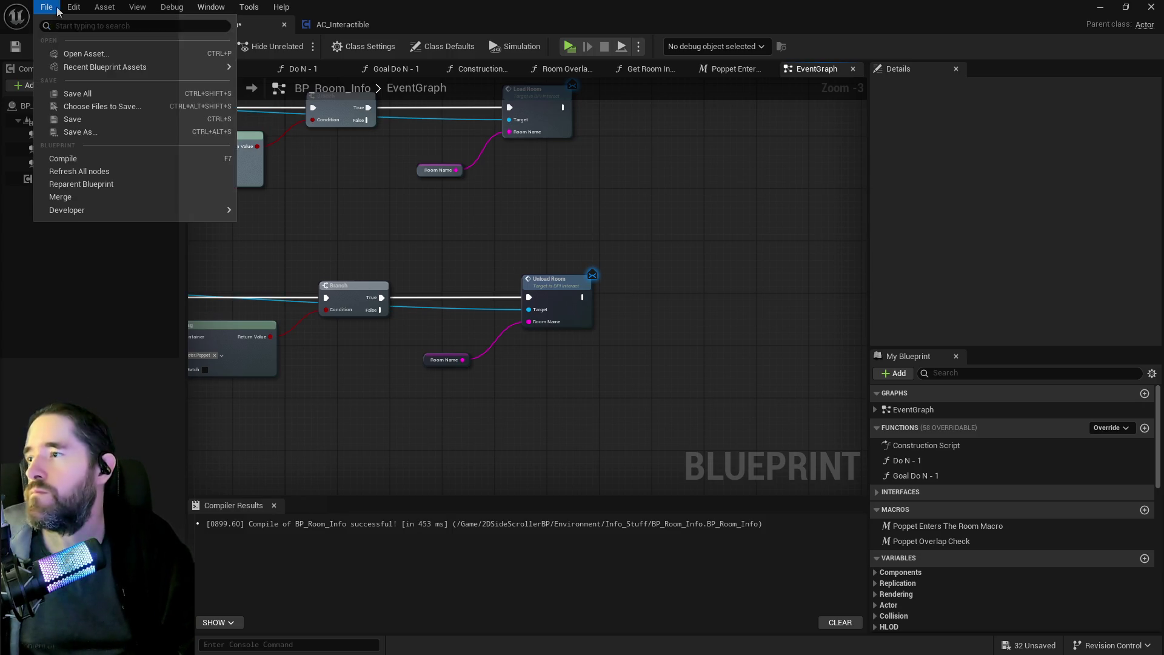
Close the File menu and switch back to the main level editor.
click(72, 92)
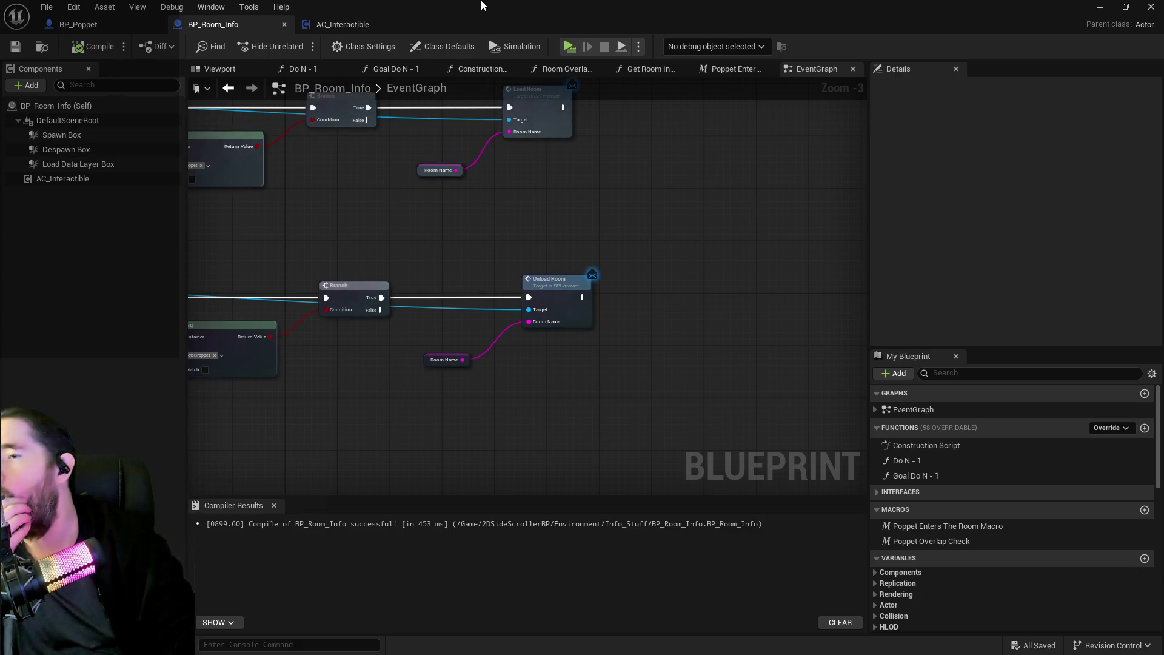
key(alt+Tab)
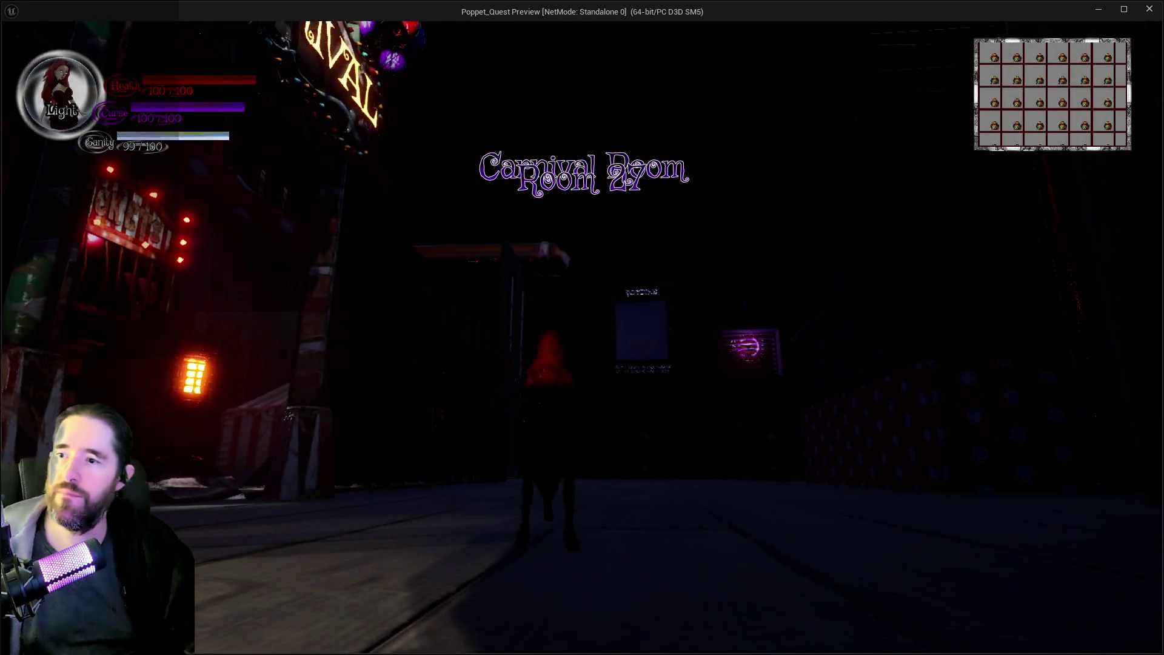
Run the character through Room 16, Room 17 and the Magician Room, then stop the preview with Esc.
key(w)
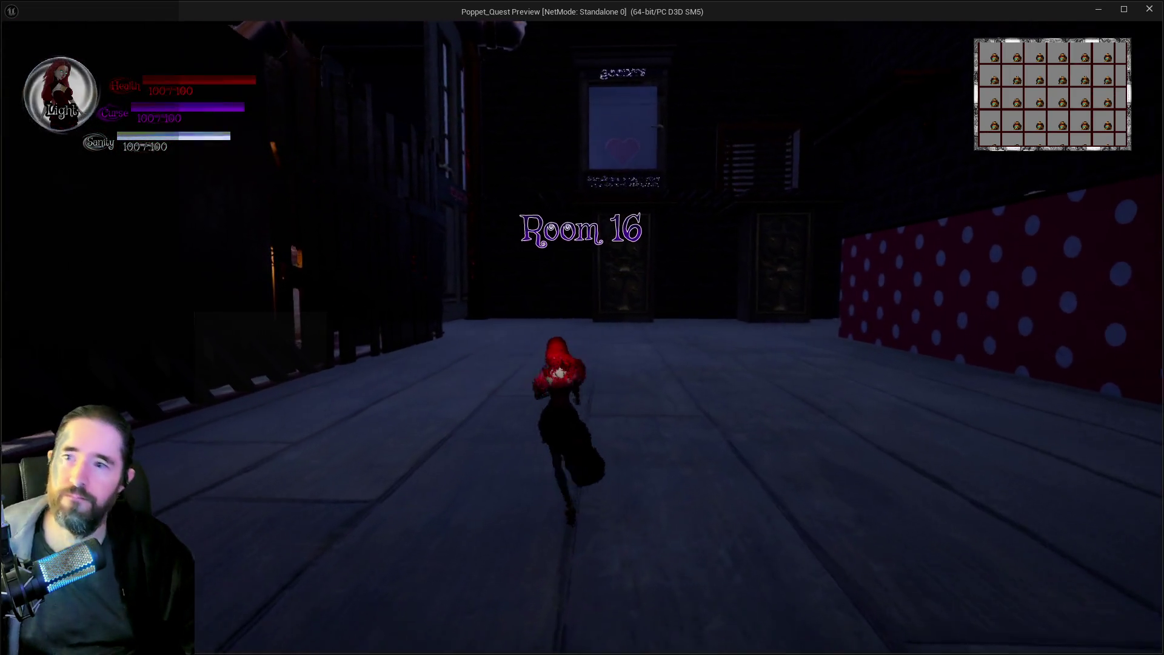
key(a)
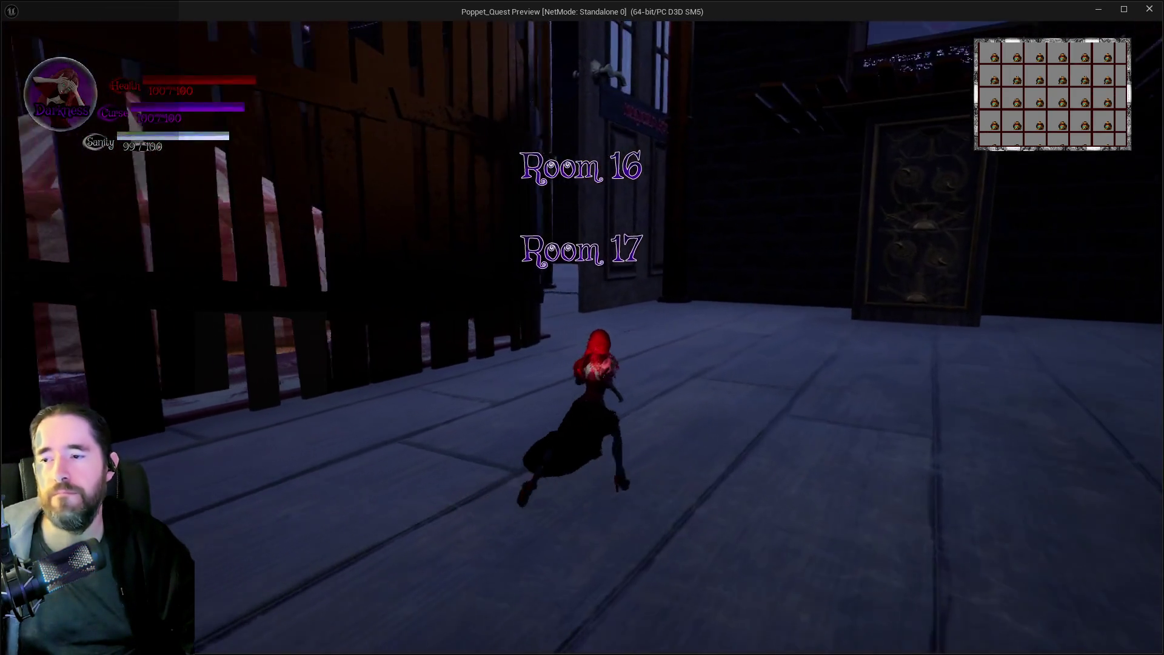
key(w)
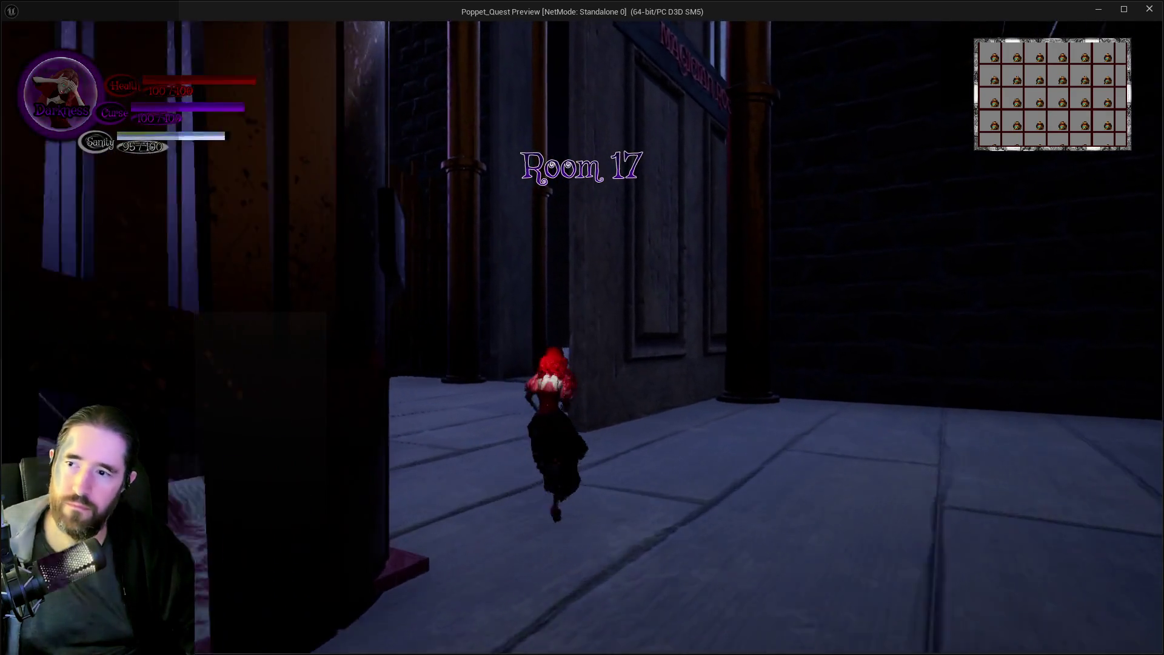
key(w)
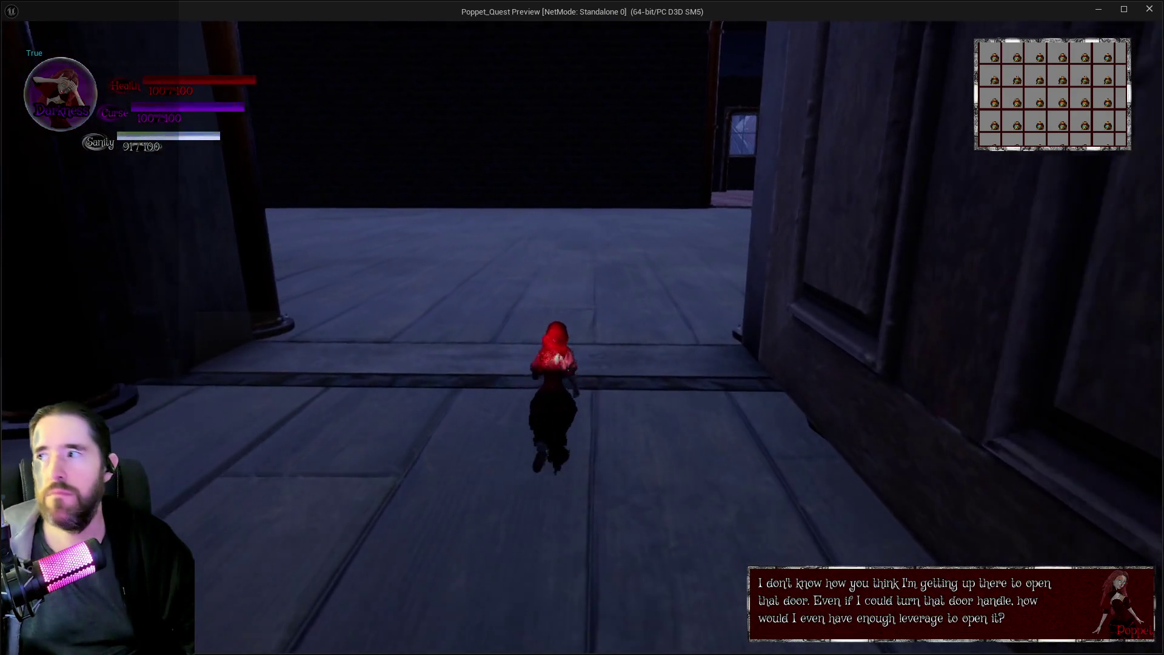
key(w)
key(w)
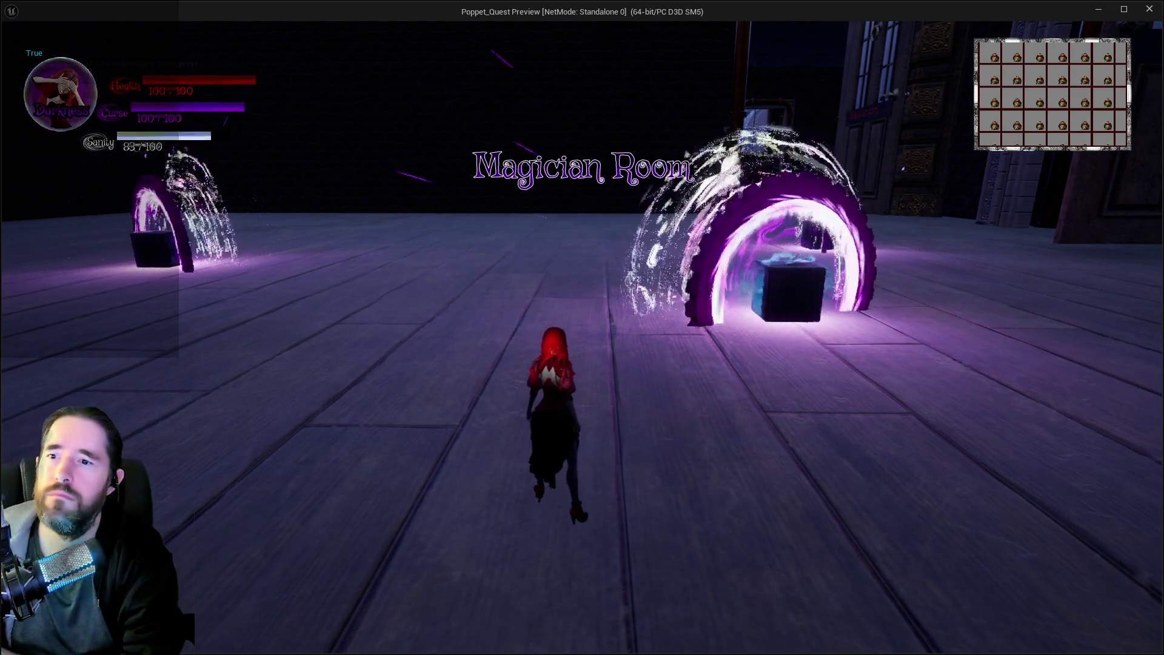
key(w)
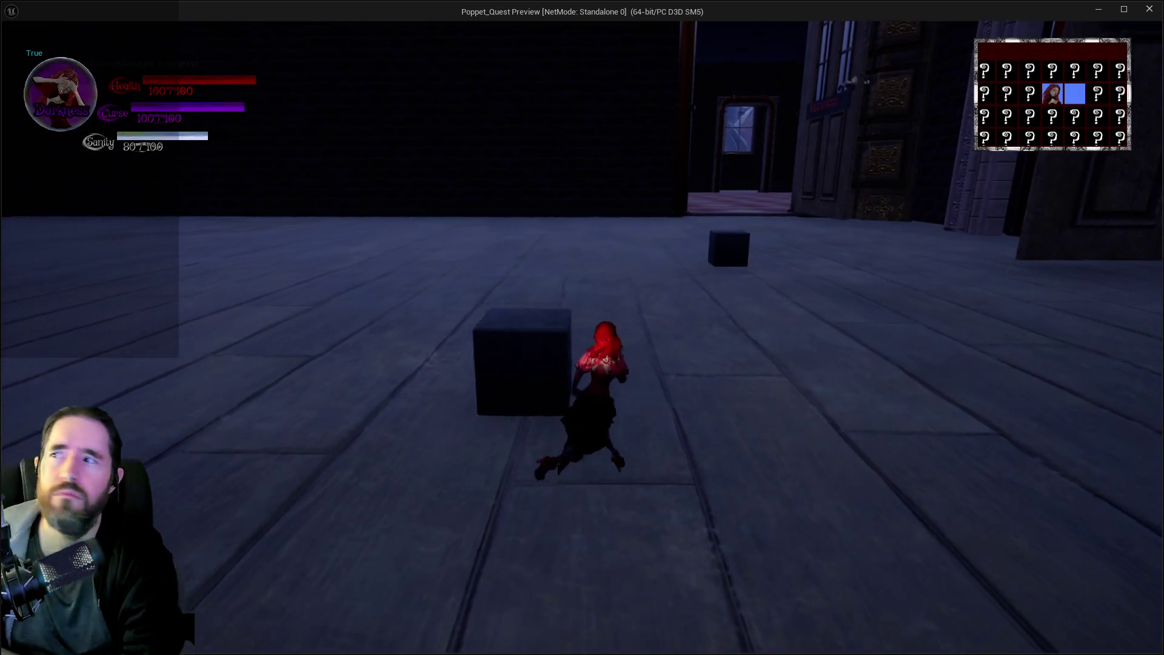
key(w)
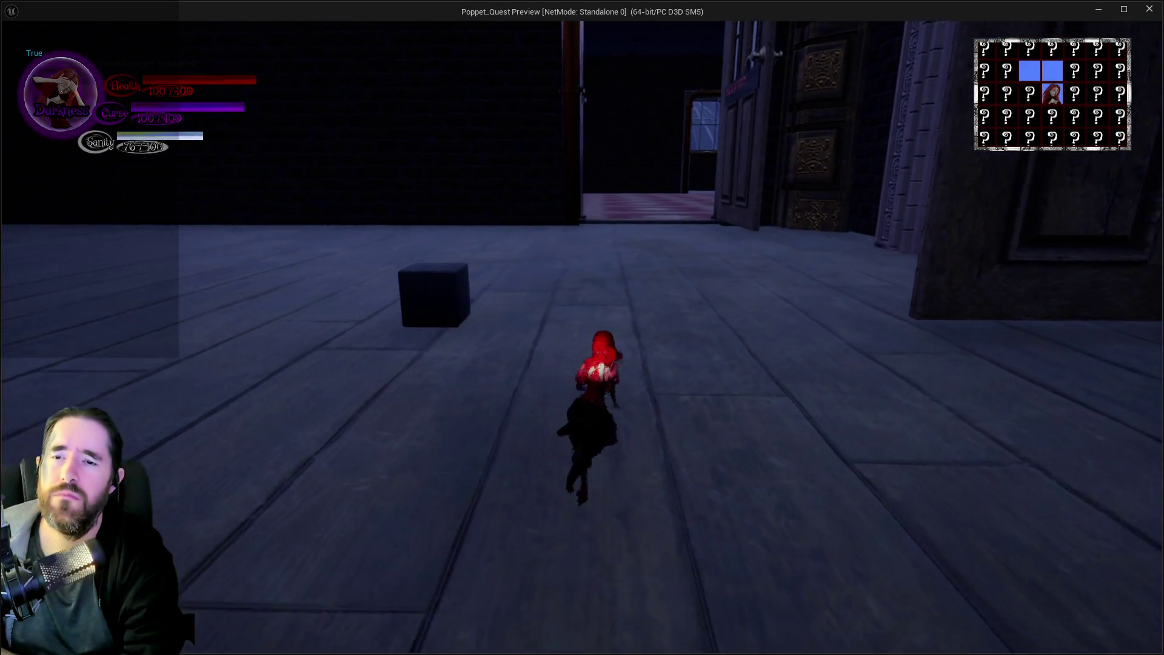
key(Escape)
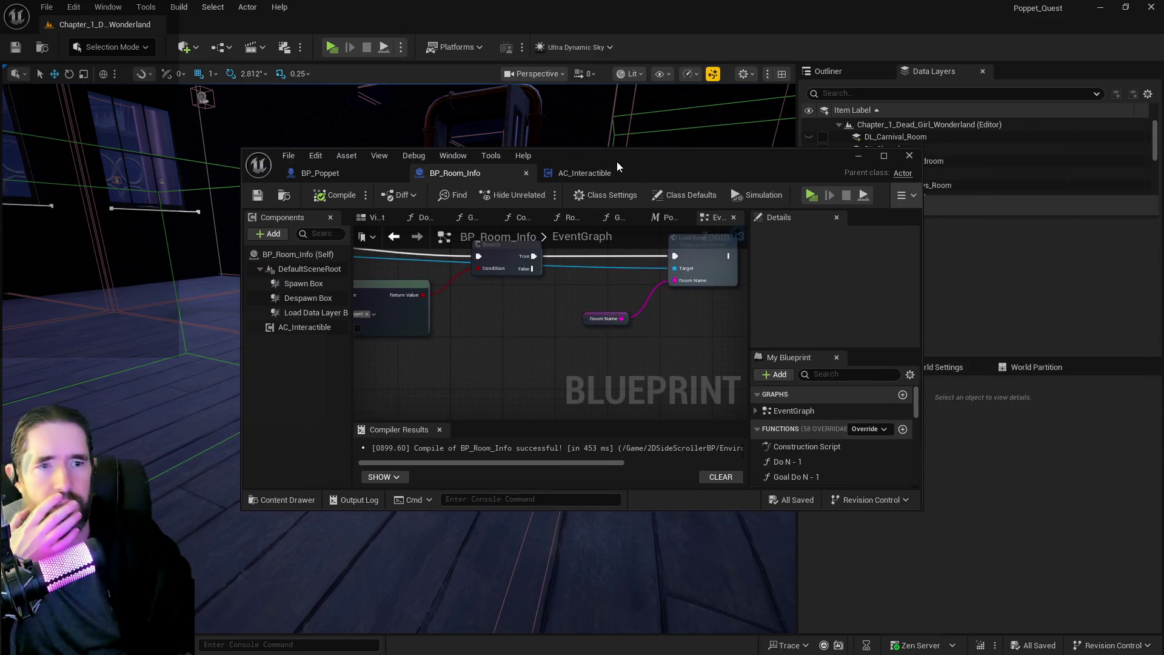
In BP_Room_Info's Viewport, set the Load Data Layer Box's Box Extent to 40 on X, Y and Z.
double_click(616, 162)
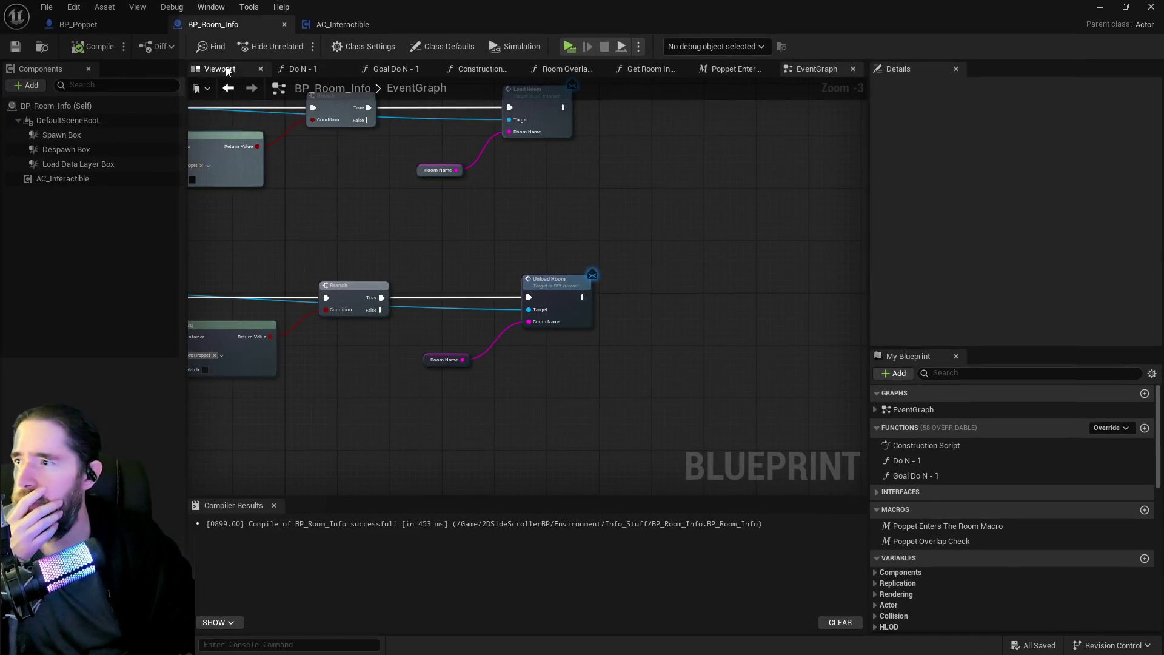
click(220, 68)
click(85, 163)
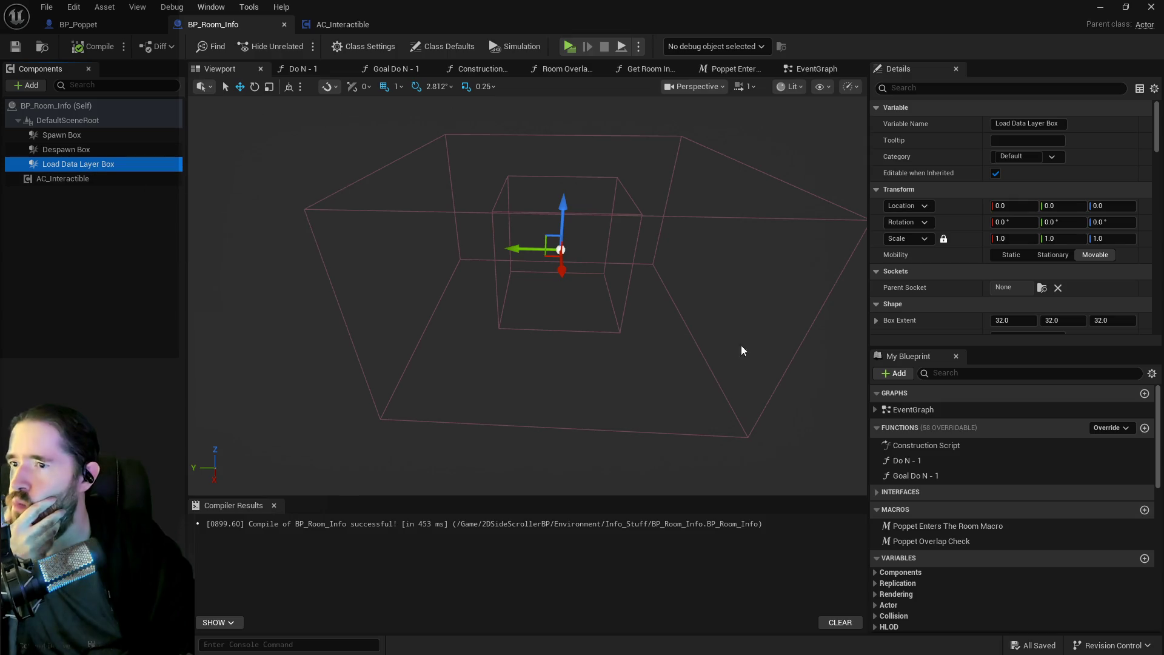
scroll(965, 305, down, 2)
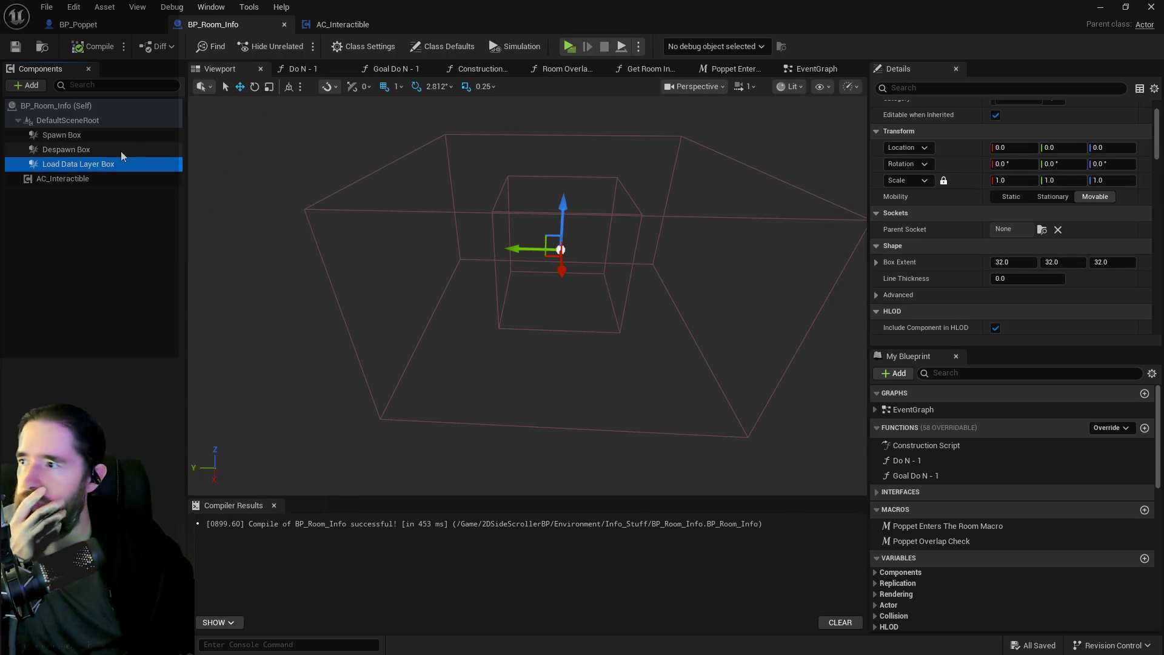
click(86, 149)
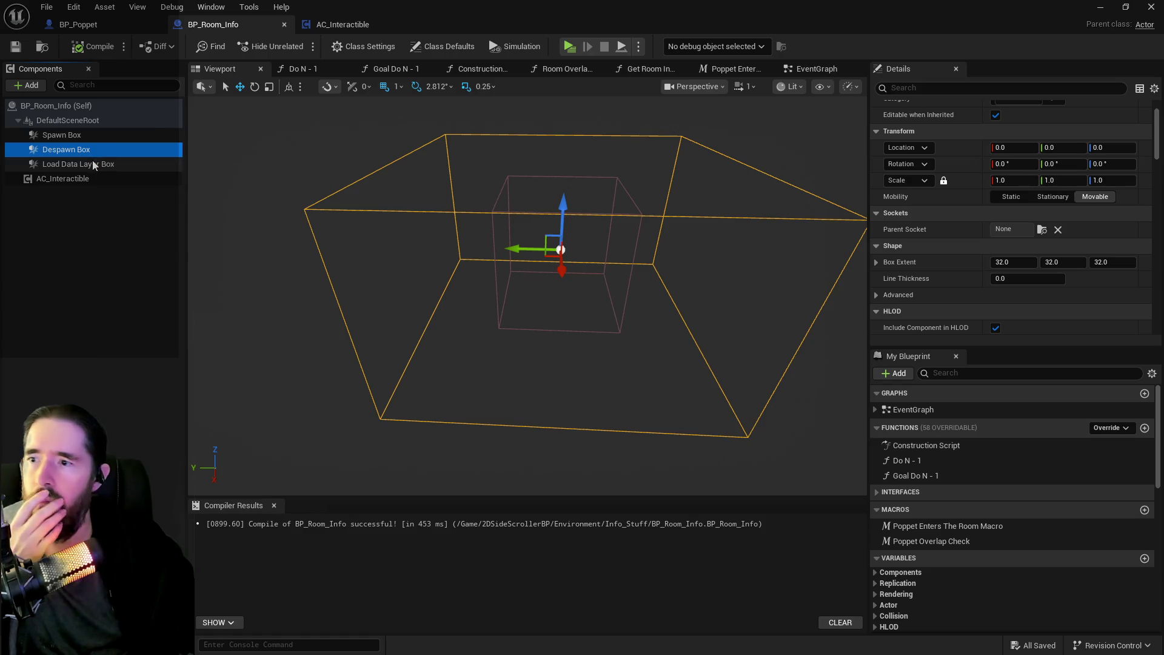
click(95, 165)
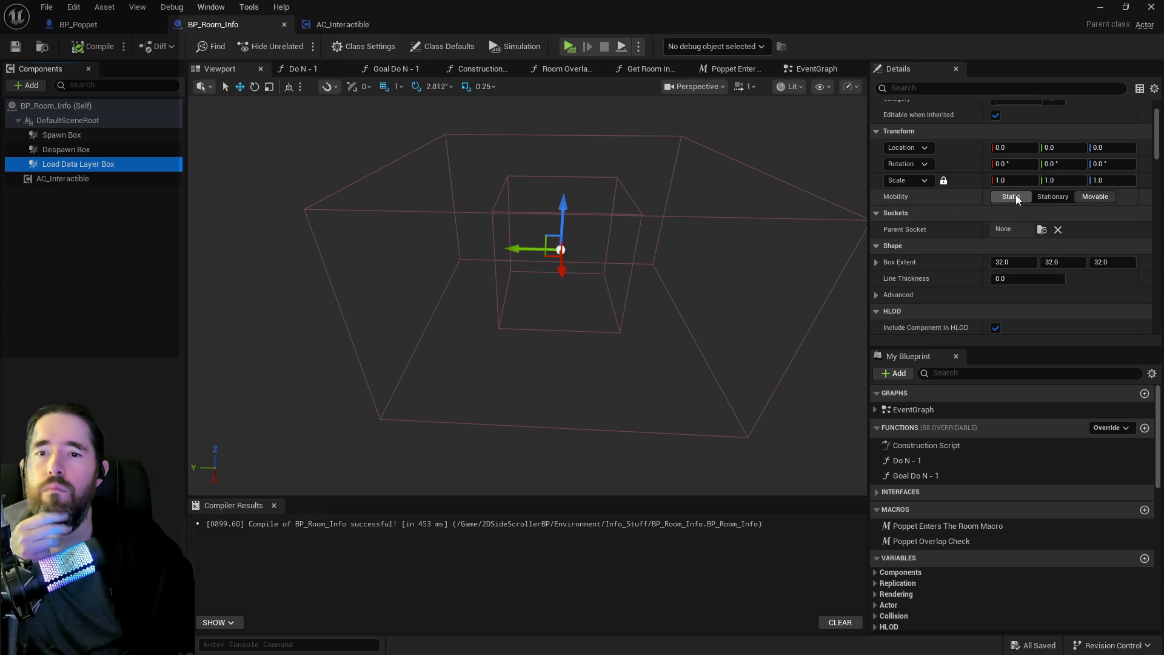
click(1015, 263)
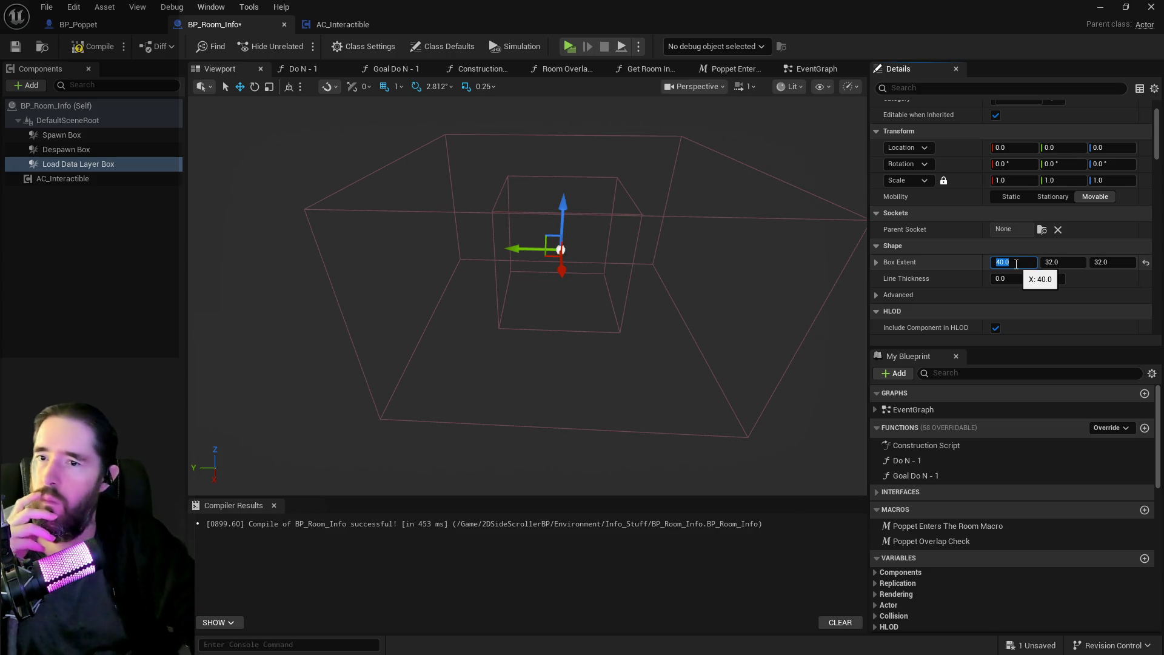
click(1055, 263)
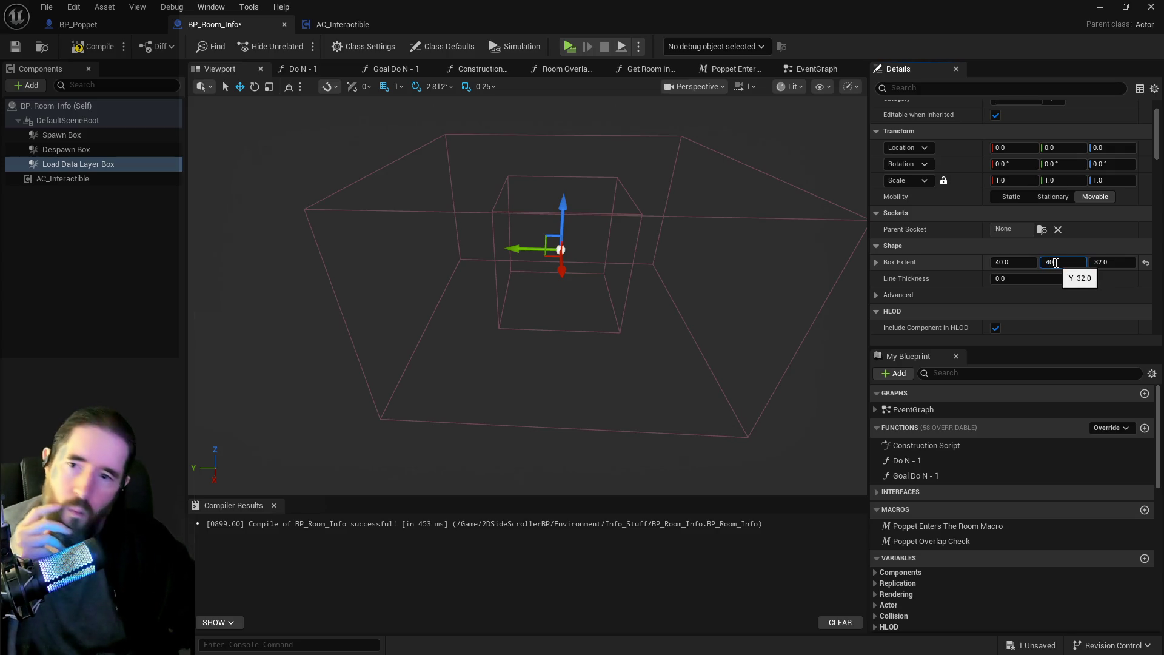
text(40)
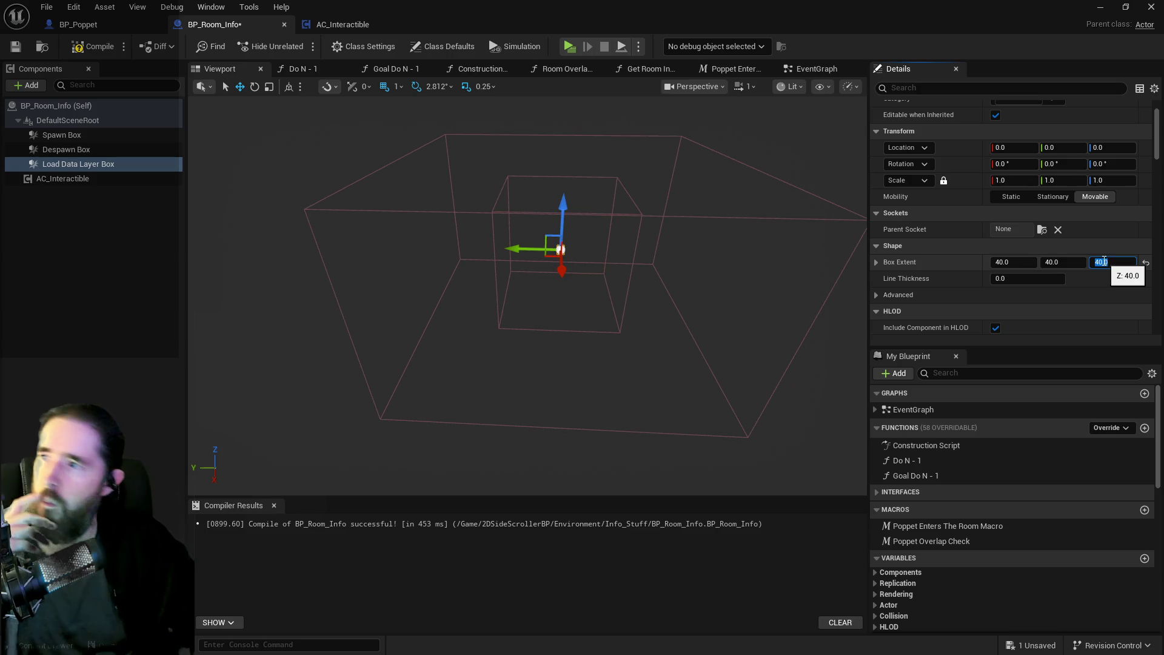
key(Return)
mouse_move(484, 169)
mouse_down()
mouse_move(457, 200)
mouse_move(566, 309)
mouse_move(546, 340)
mouse_up()
mouse_move(435, 358)
mouse_down()
mouse_move(434, 395)
mouse_move(481, 293)
mouse_move(509, 293)
mouse_move(473, 284)
mouse_move(571, 308)
mouse_up()
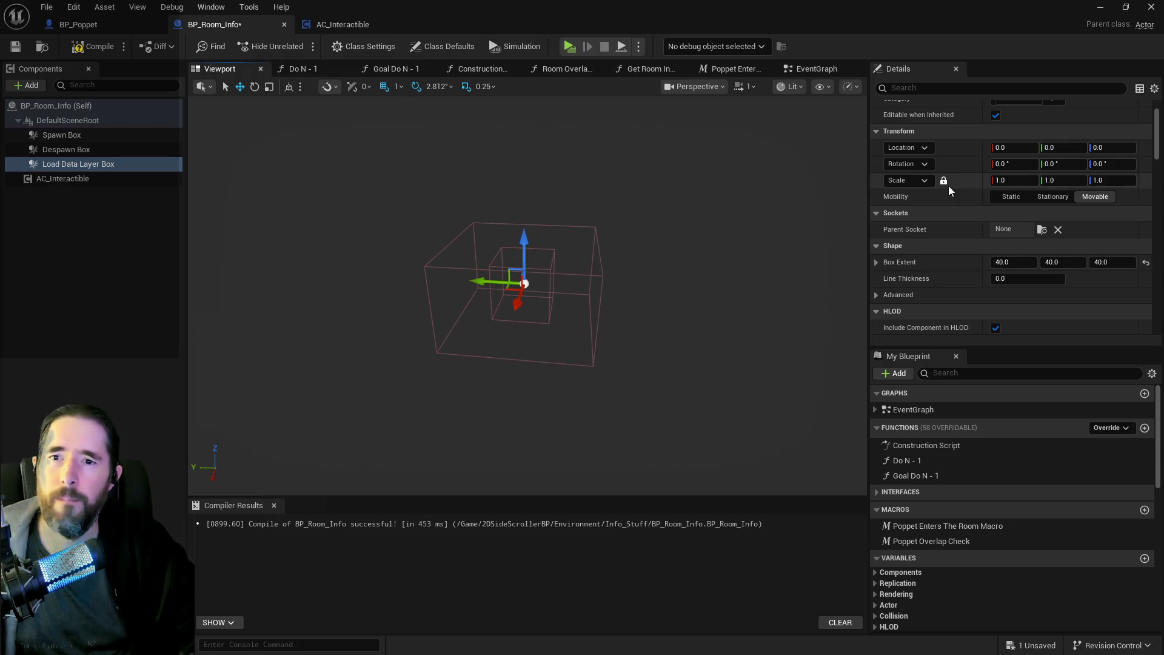
Filter Details for 'vis', compare the Spawn and Despawn boxes, then reset the Load Data Layer Box extent to 32.
click(925, 89)
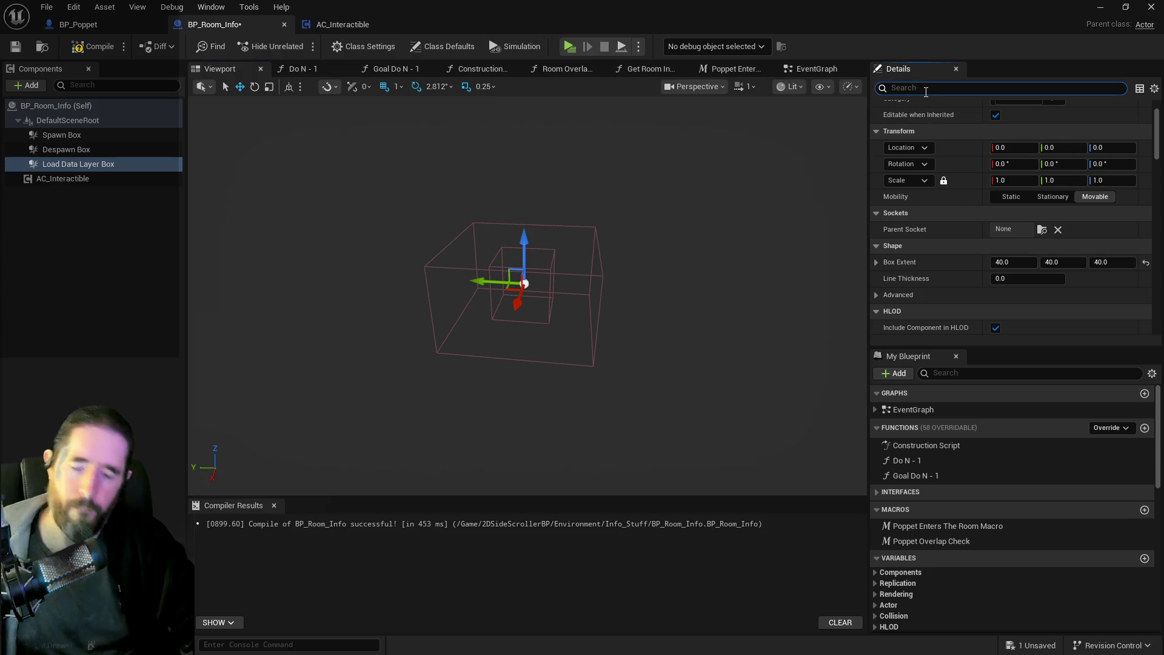
text(vis)
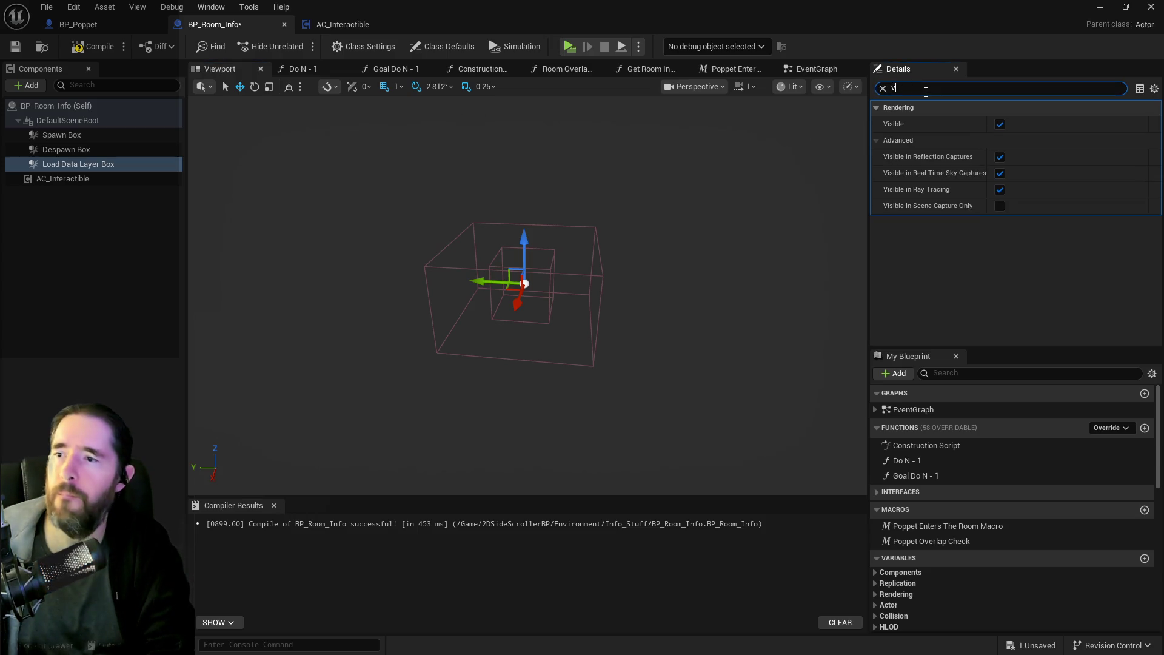
key(BackSpace)
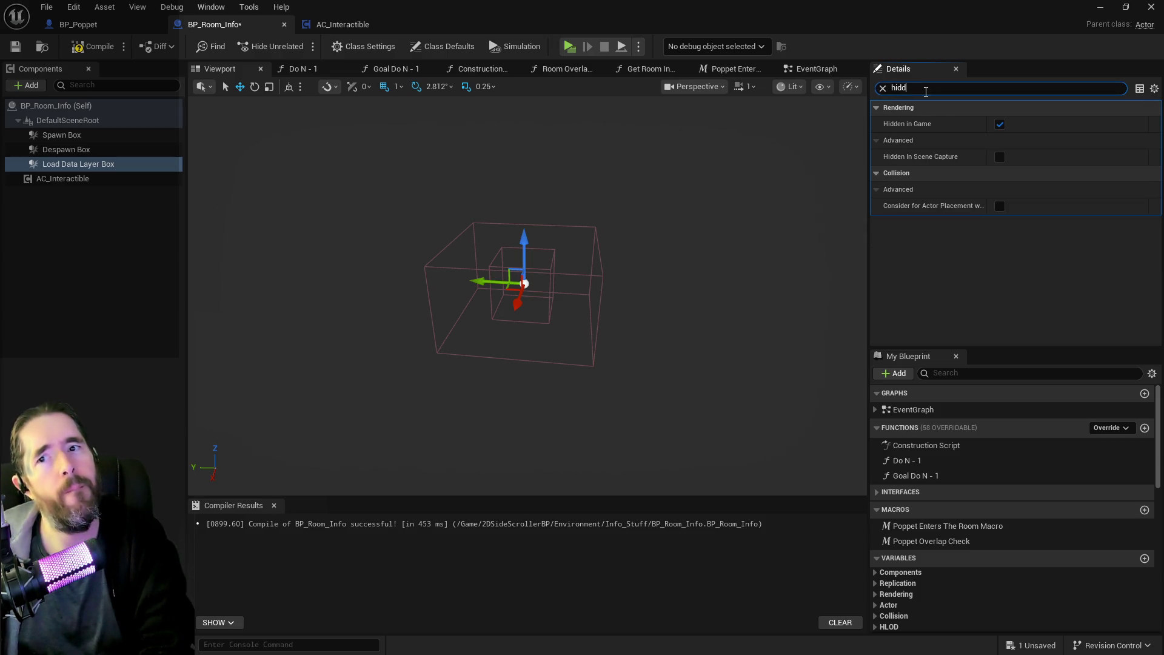
key(BackSpace)
key(BackSpace)
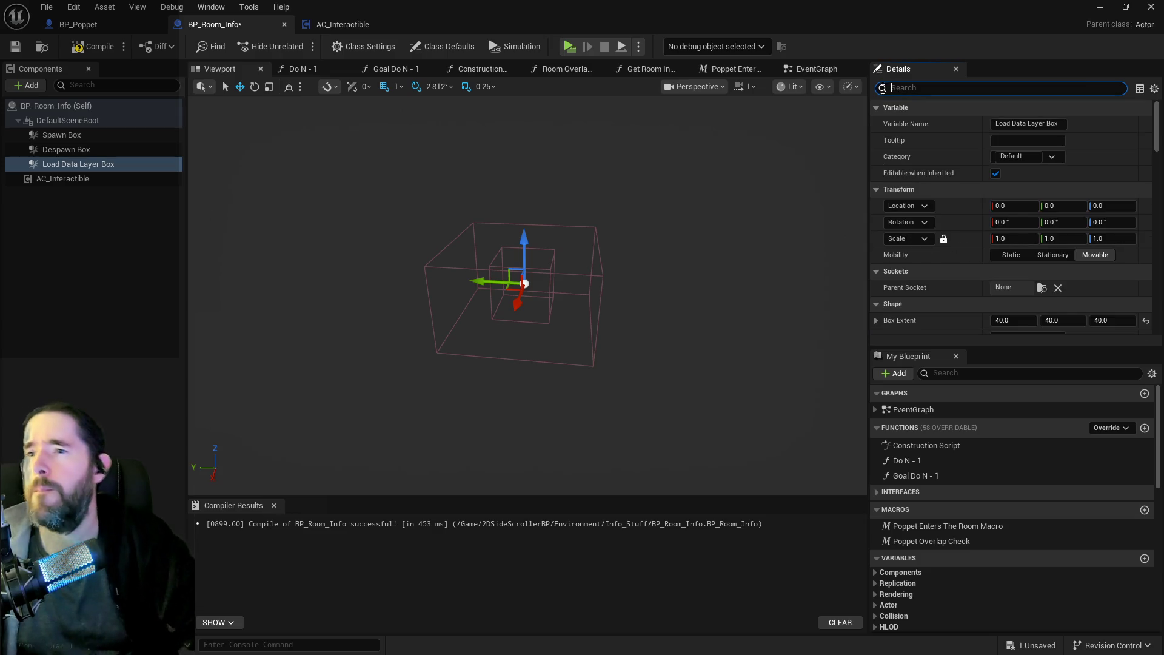
click(59, 152)
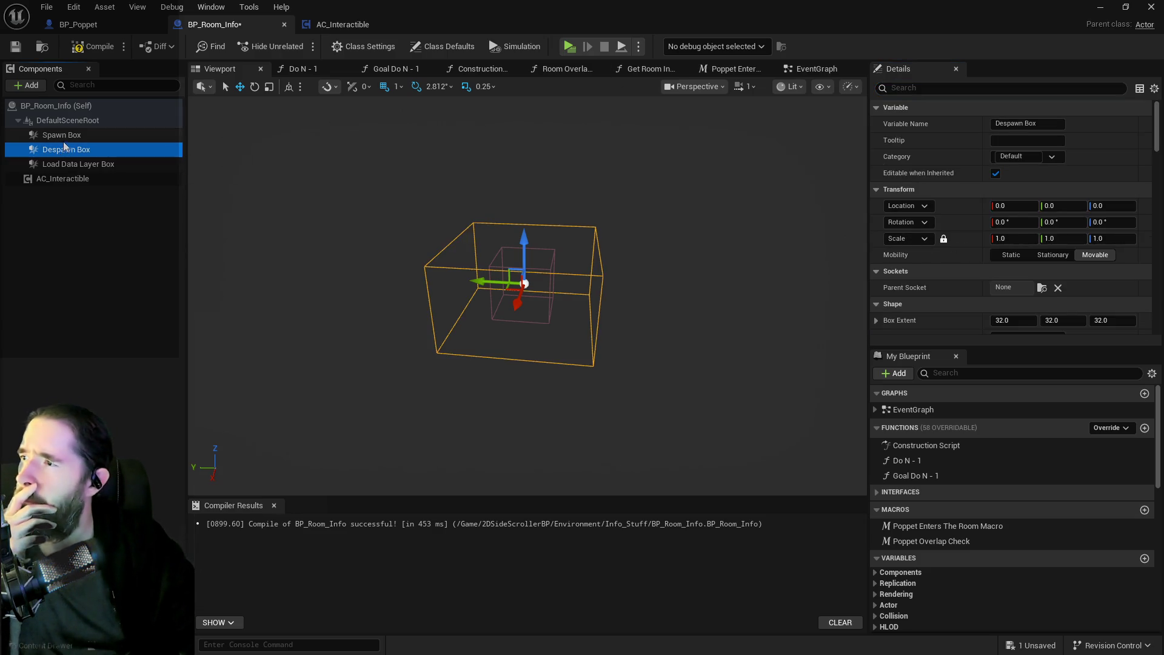
click(63, 137)
click(72, 164)
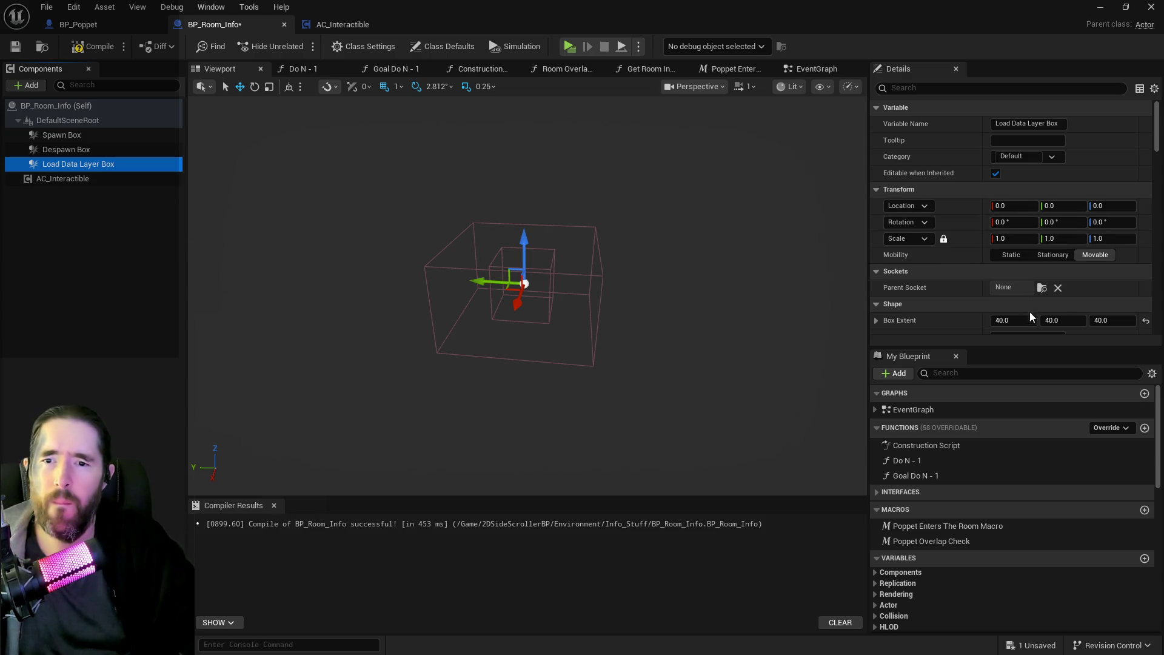
click(1145, 321)
text(2)
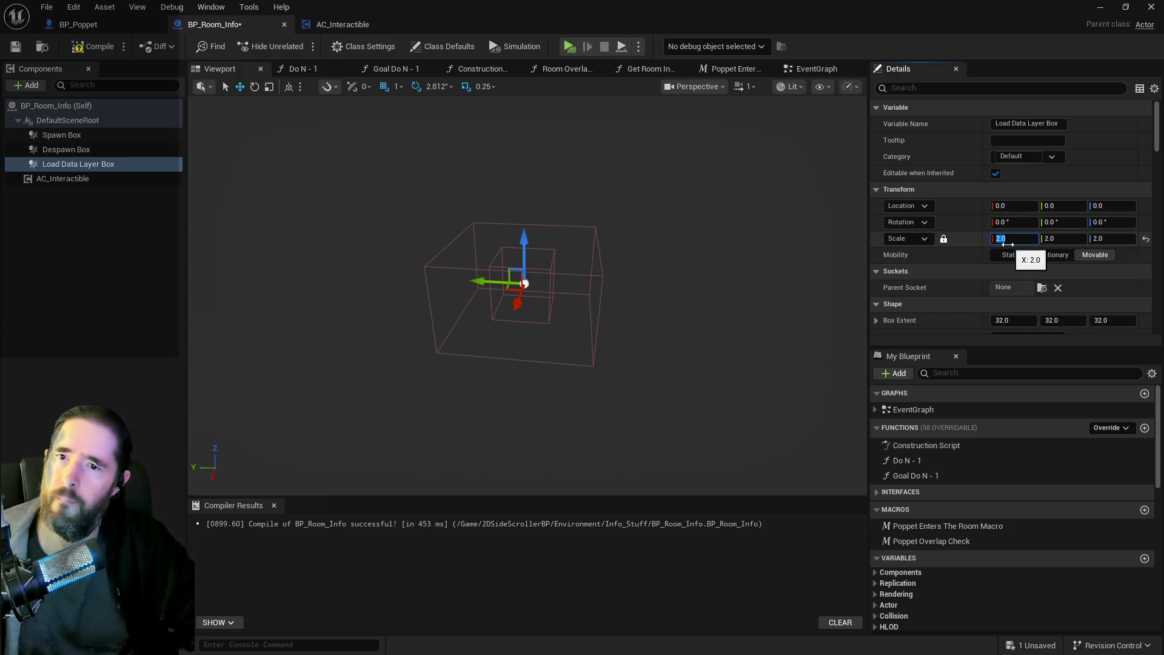
mouse_move(434, 301)
mouse_down()
mouse_move(434, 363)
mouse_move(442, 304)
mouse_move(485, 285)
mouse_move(473, 255)
mouse_up()
Delete both overlap event node chains, save the blueprint, and remove the Load Data Layer Box component.
click(794, 74)
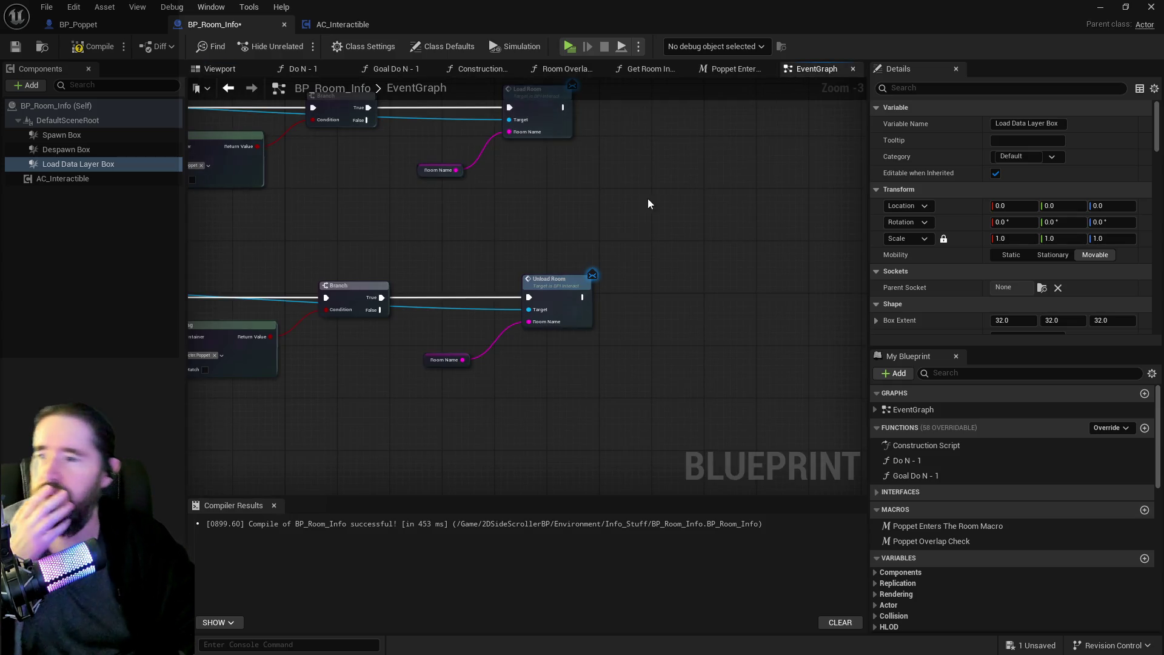
drag(417, 472, 357, 181)
key(Delete)
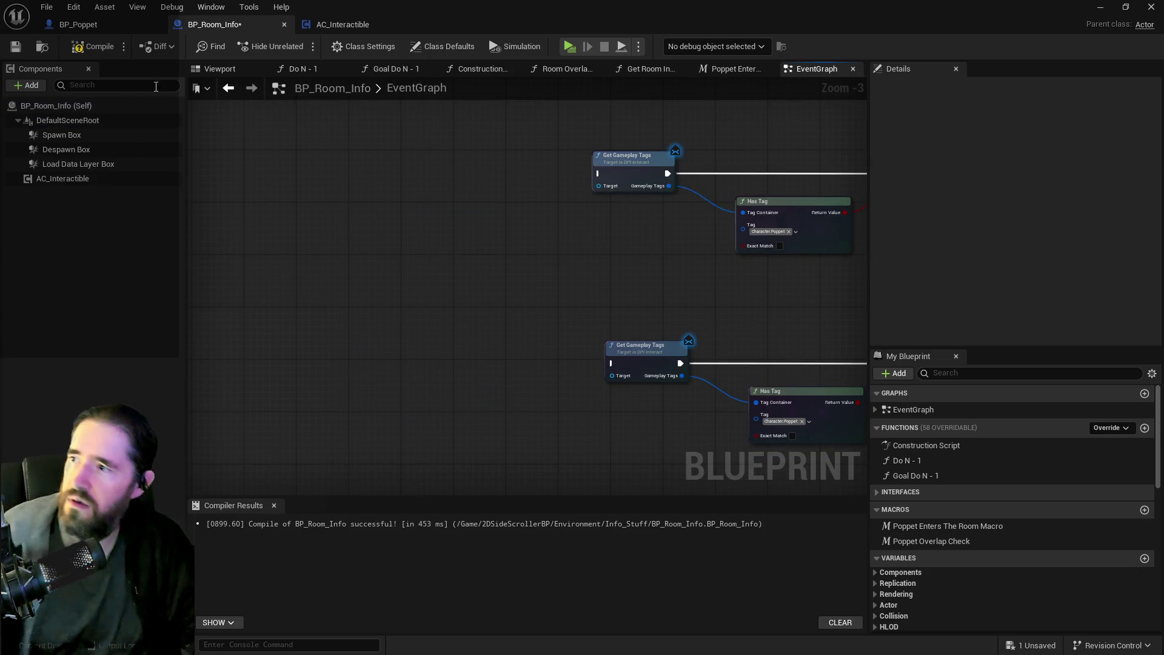
click(15, 47)
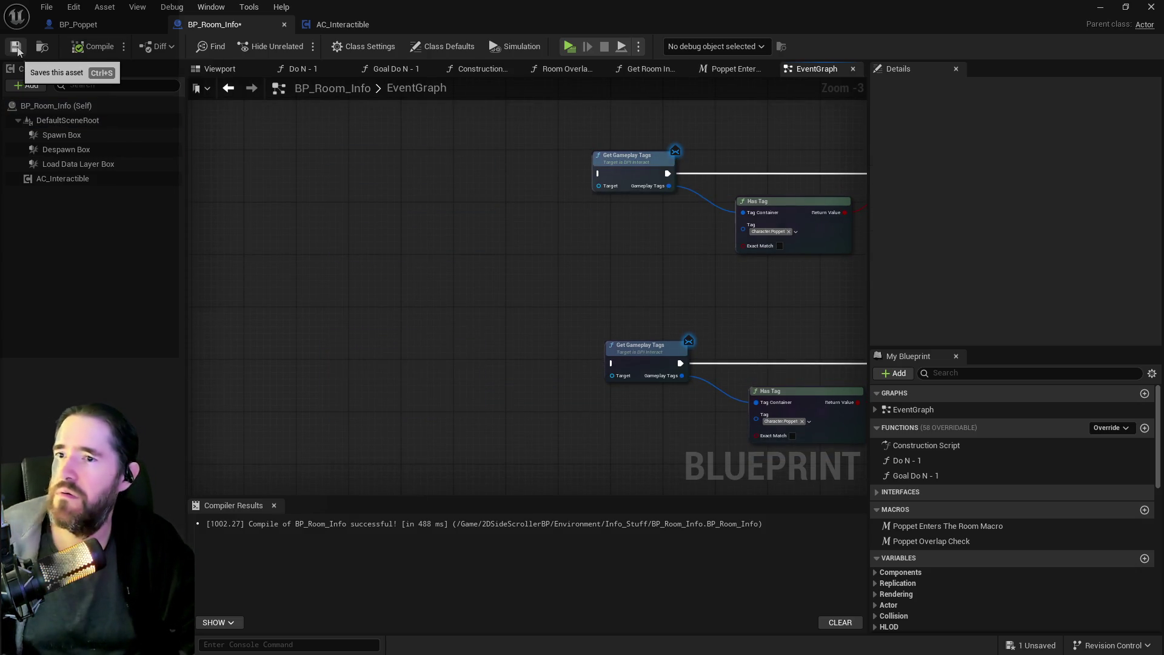
right_click(55, 164)
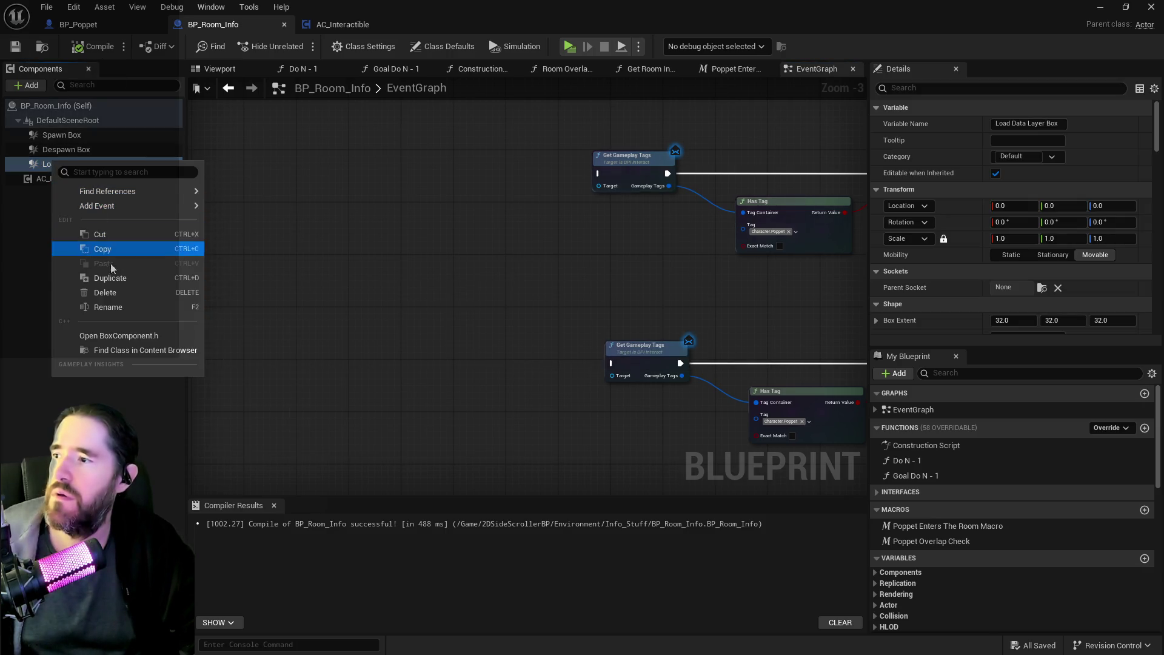
click(105, 292)
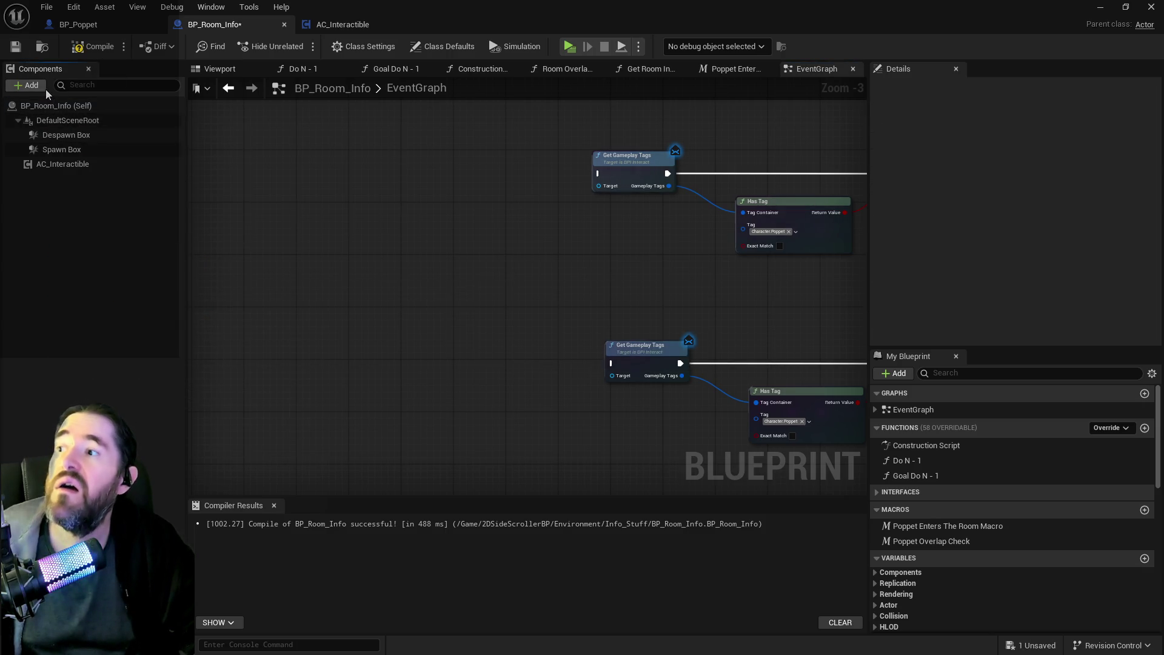
Add a Box Collision component named 'Data Layer Box' to BP_Room_Info.
click(29, 85)
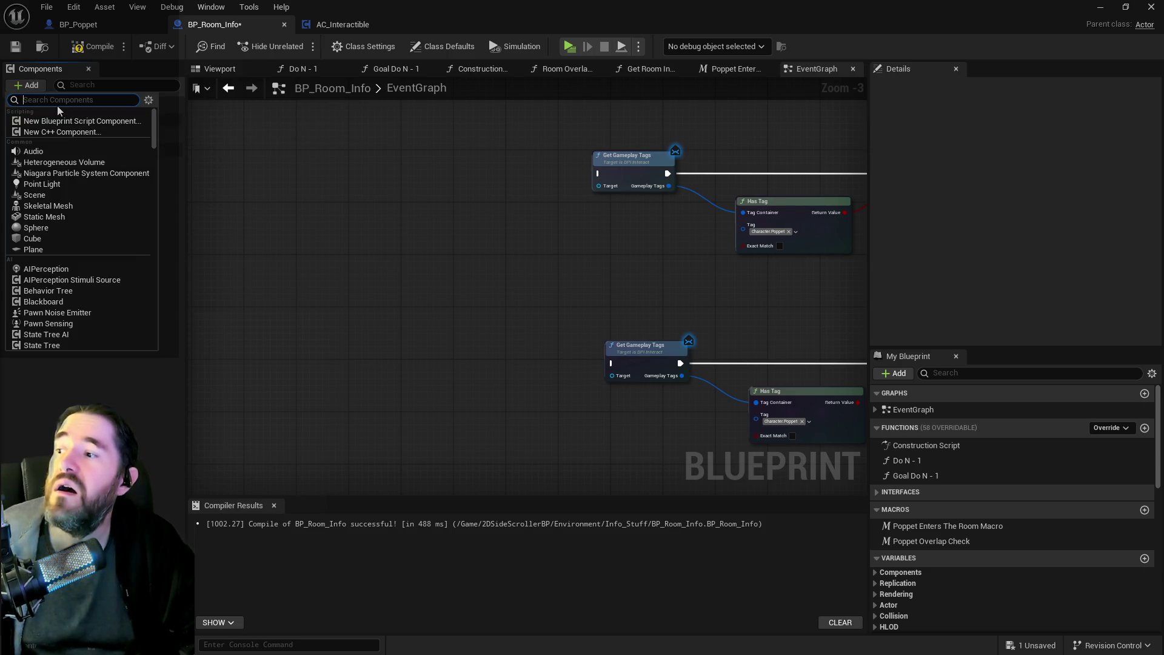
text(box col)
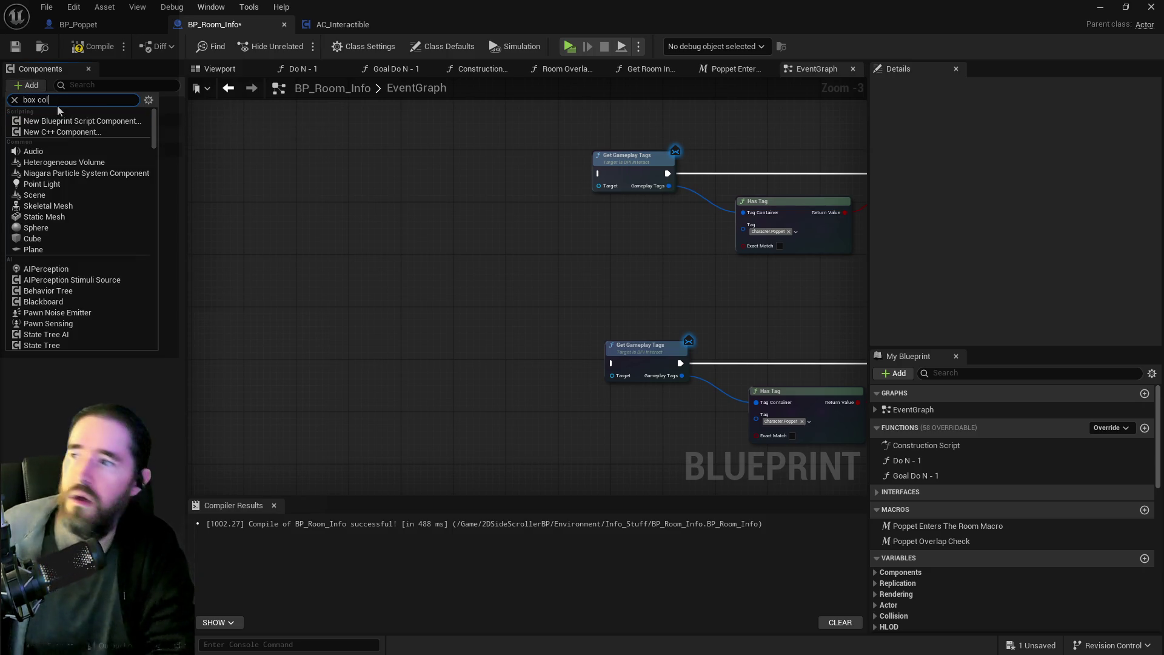
click(57, 121)
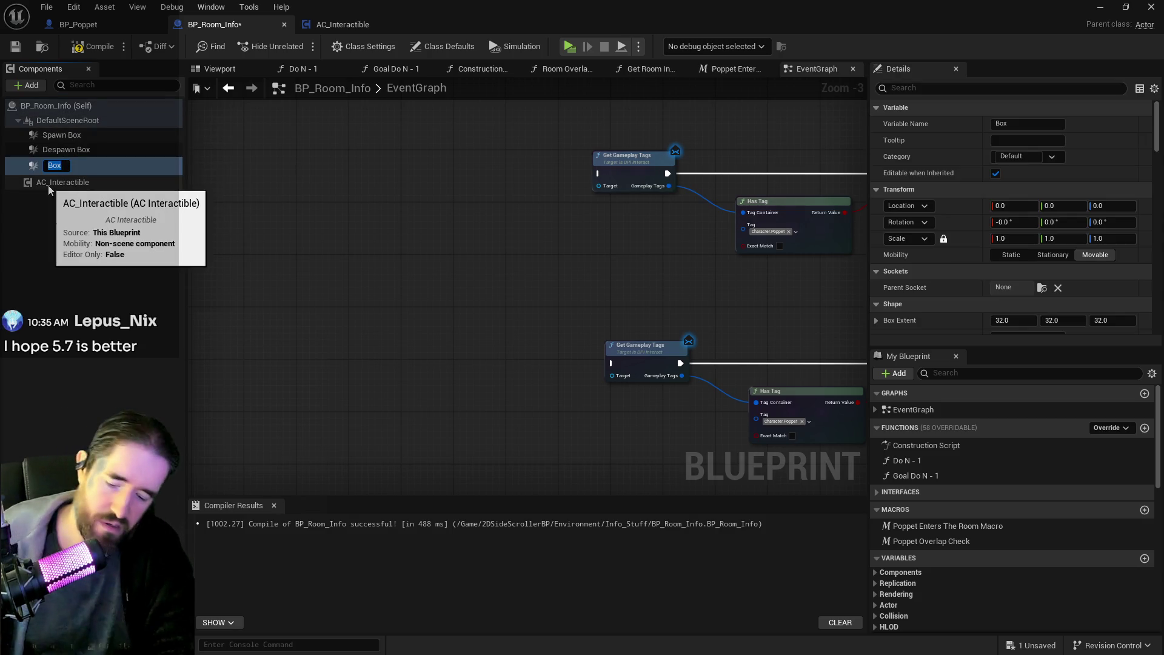
text(Data Layer)
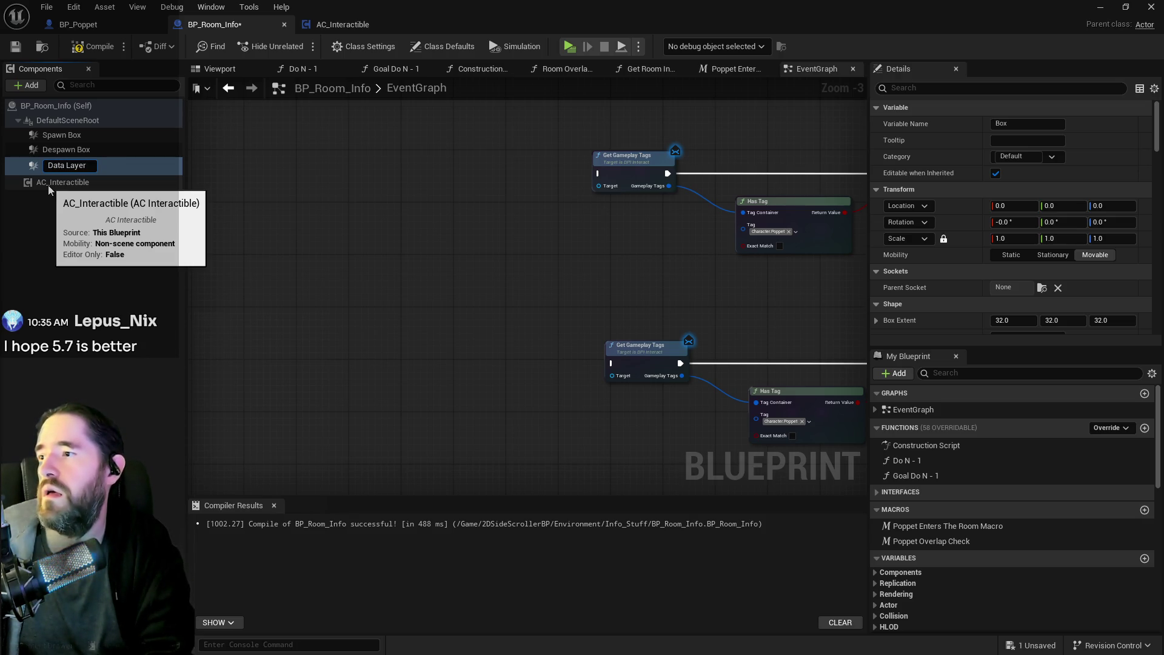
text( Box)
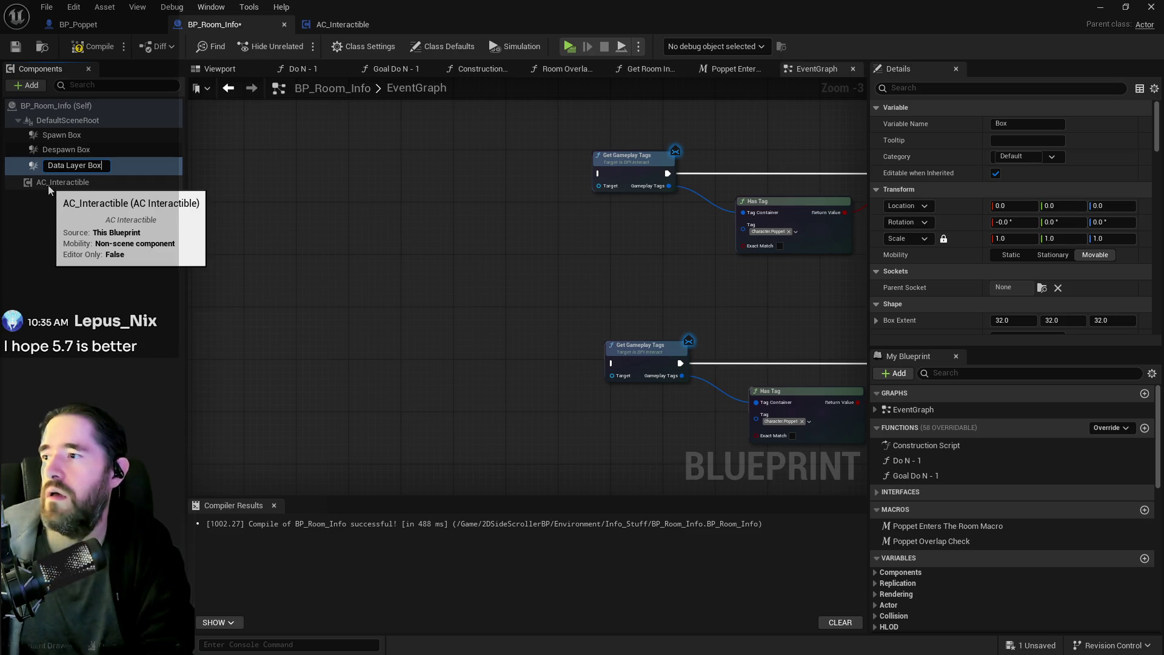
key(BackSpace)
key(BackSpace)
key(BackSpace)
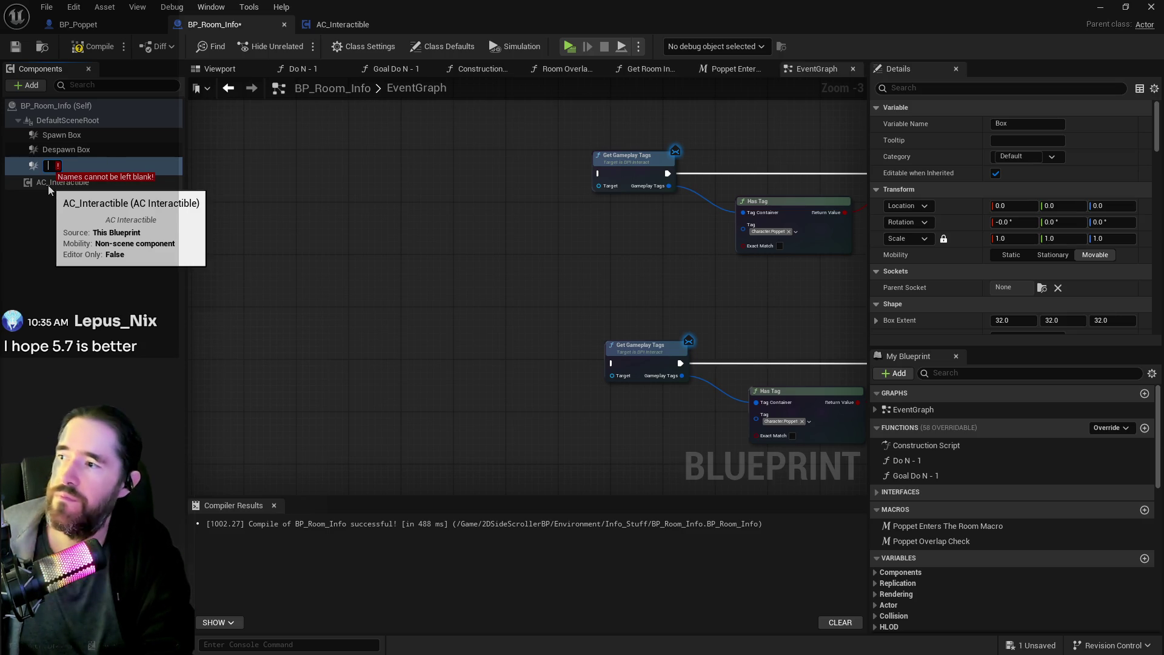
text(Data)
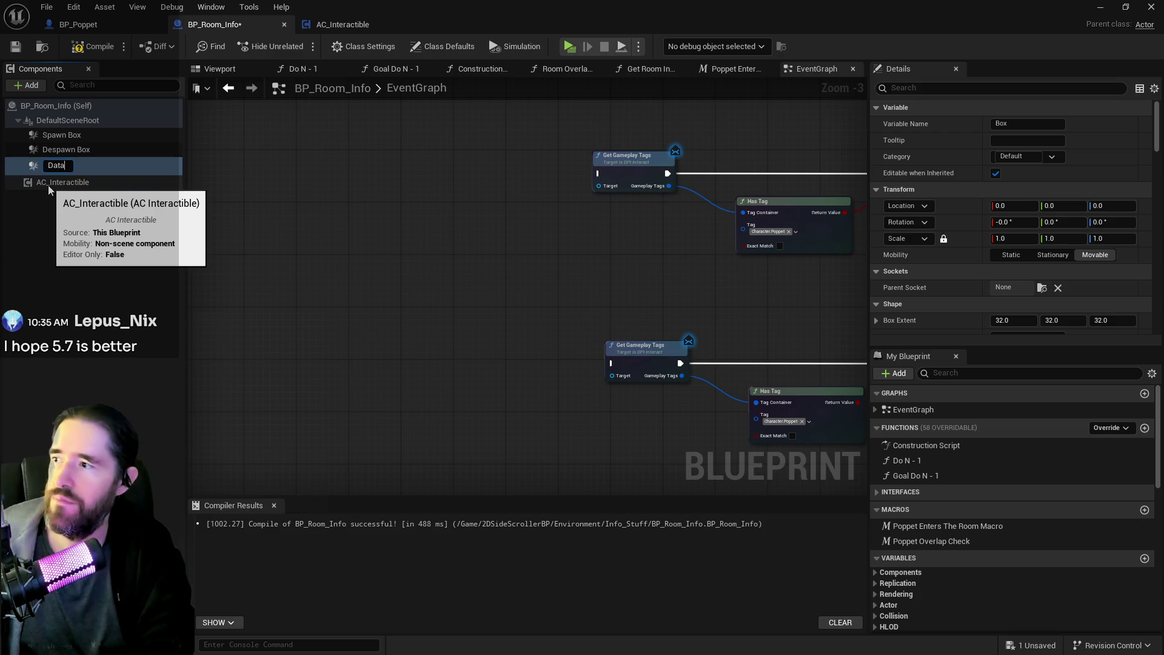
text( Layer Box)
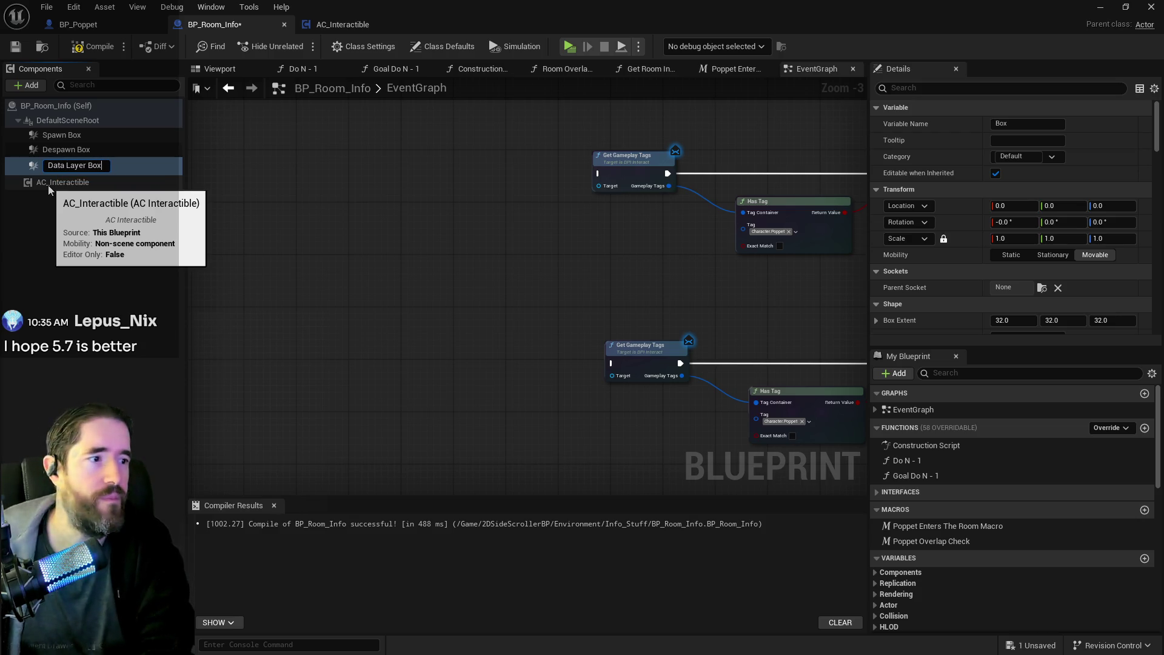
key(Return)
click(71, 164)
right_click(71, 165)
click(228, 80)
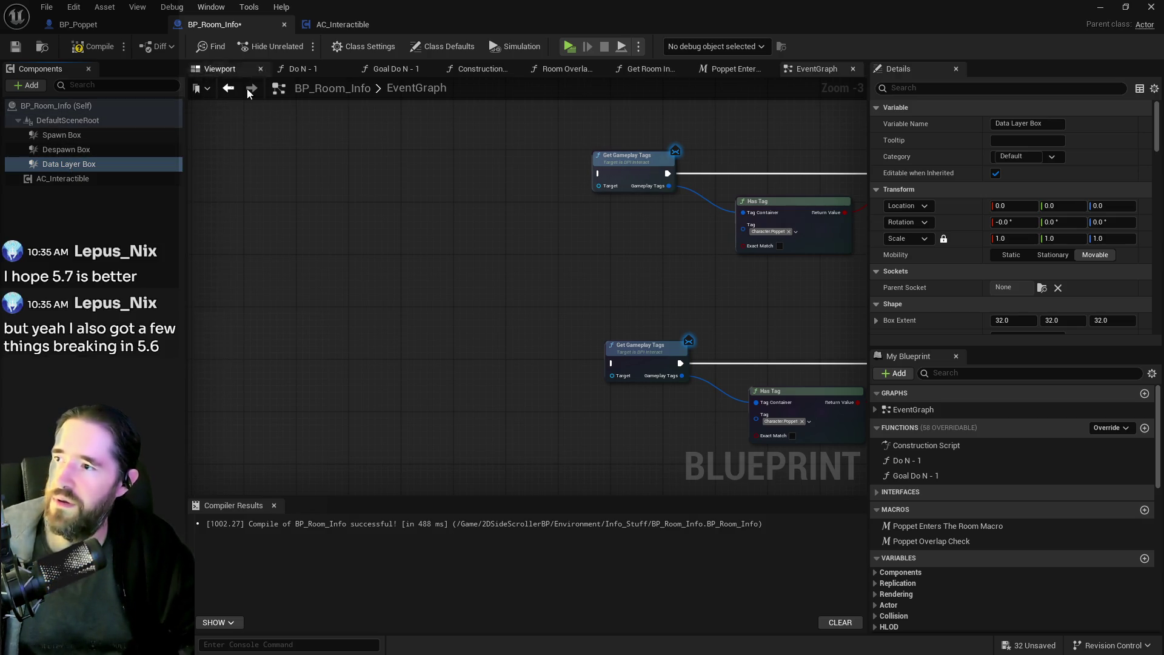
In the Viewport, try a 1.0 line thickness on the Data Layer Box, then reset it to 0.0.
click(212, 70)
drag(374, 186, 385, 142)
scroll(1001, 263, down, 2)
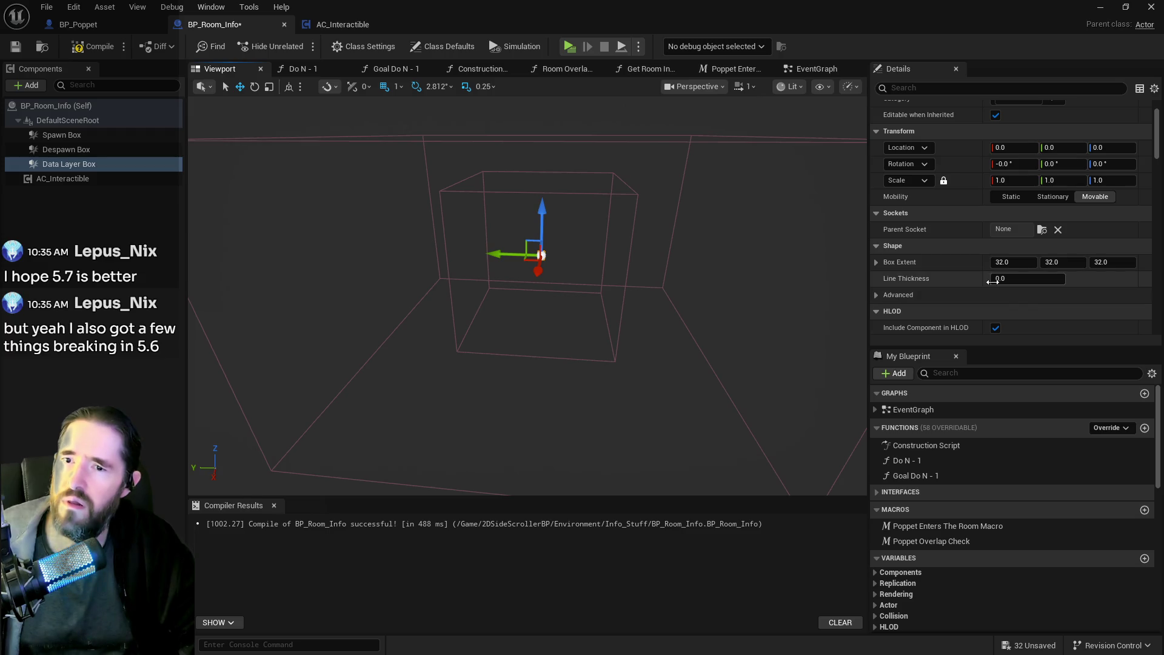
click(1008, 282)
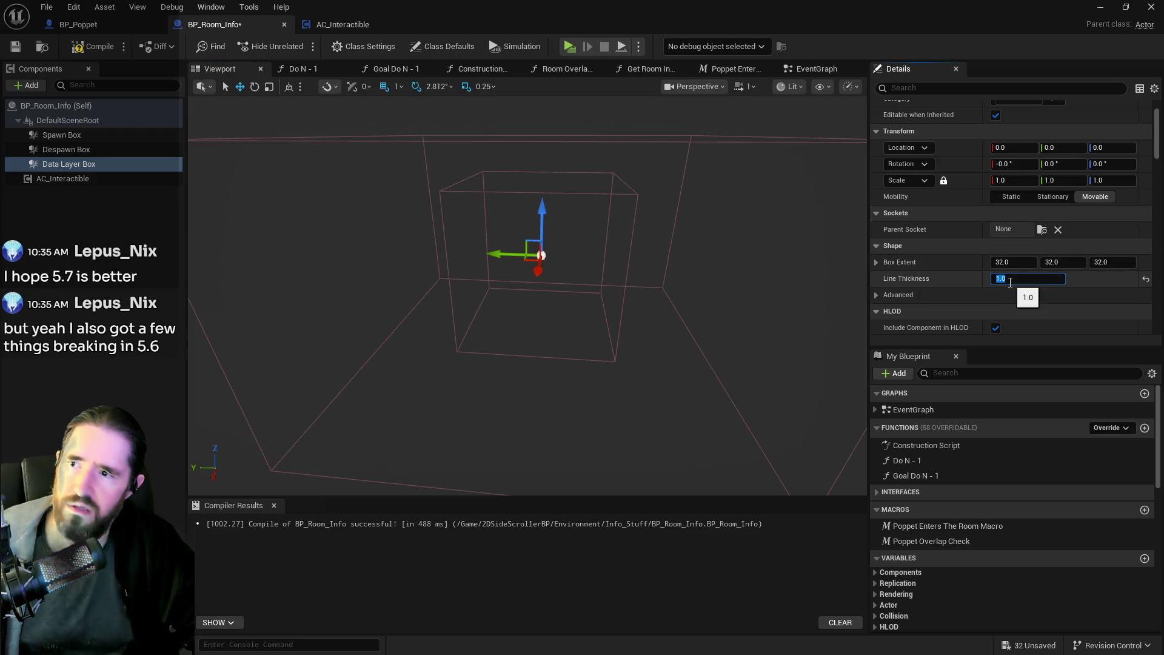
click(71, 149)
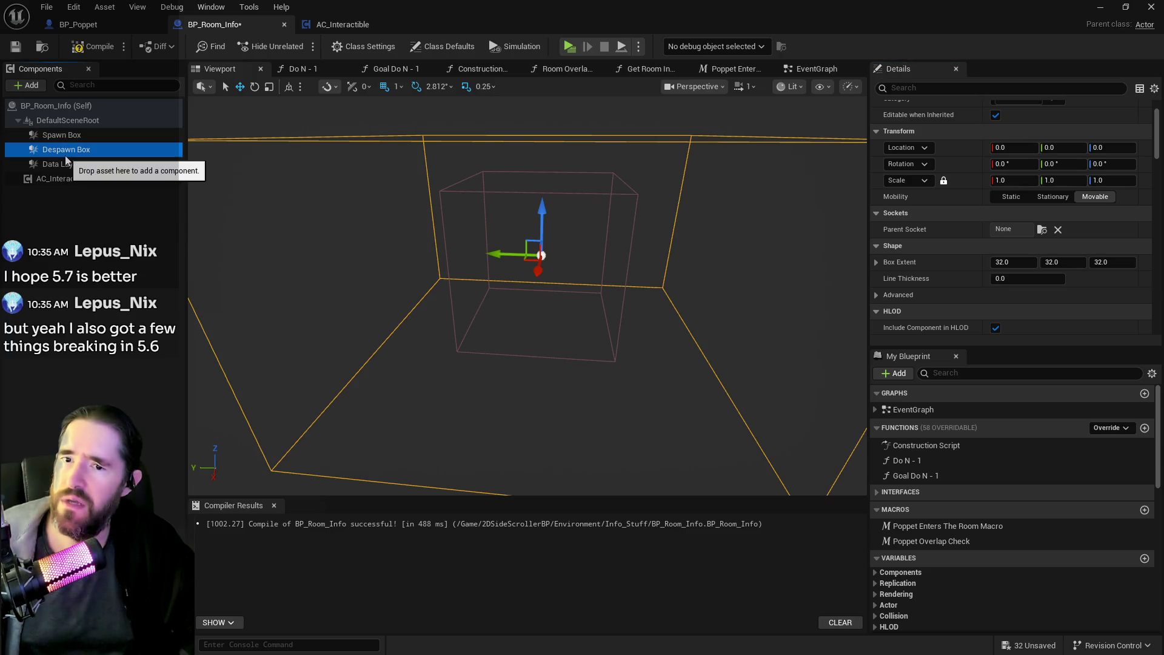
click(60, 164)
drag(1028, 278, 1059, 287)
click(1145, 279)
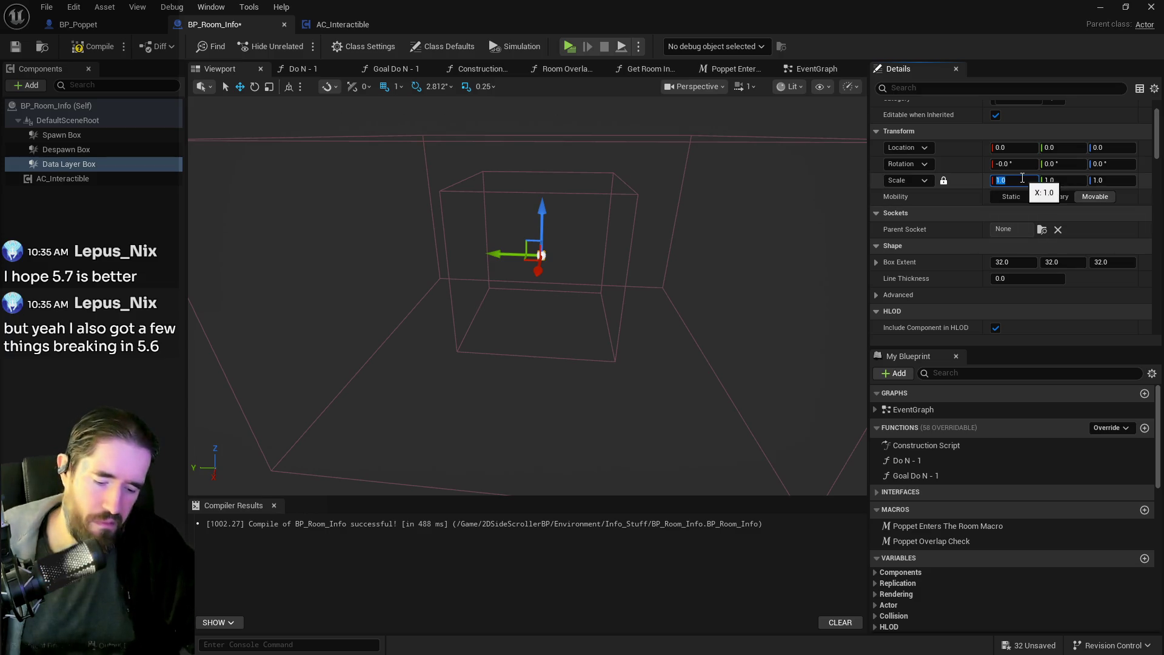
text(20)
Set the Data Layer Box's uniform scale to 50, then to 60 on every axis.
scroll(528, 273, down, 5)
scroll(663, 328, down, 1)
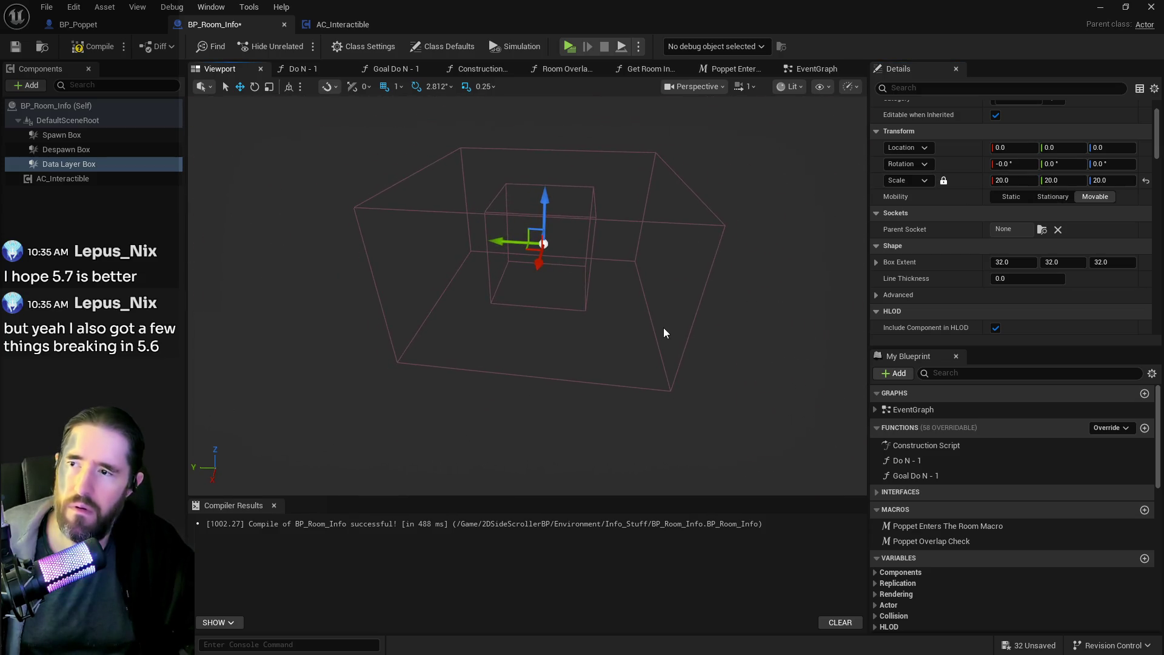
click(1012, 180)
text(50)
key(Return)
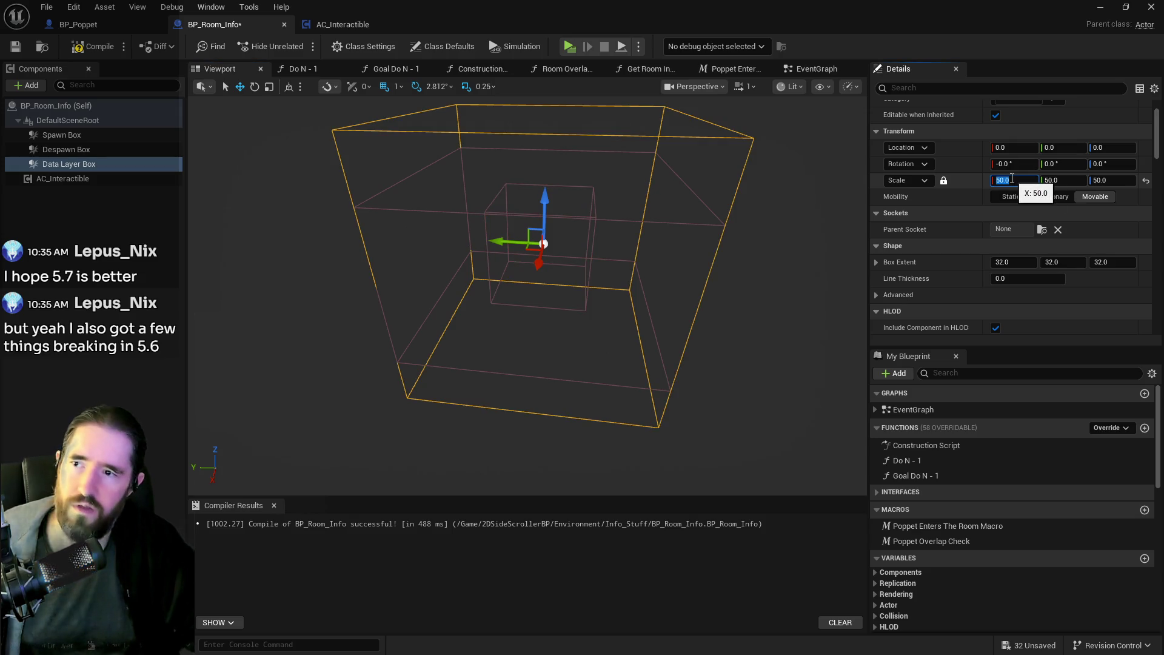
text(60)
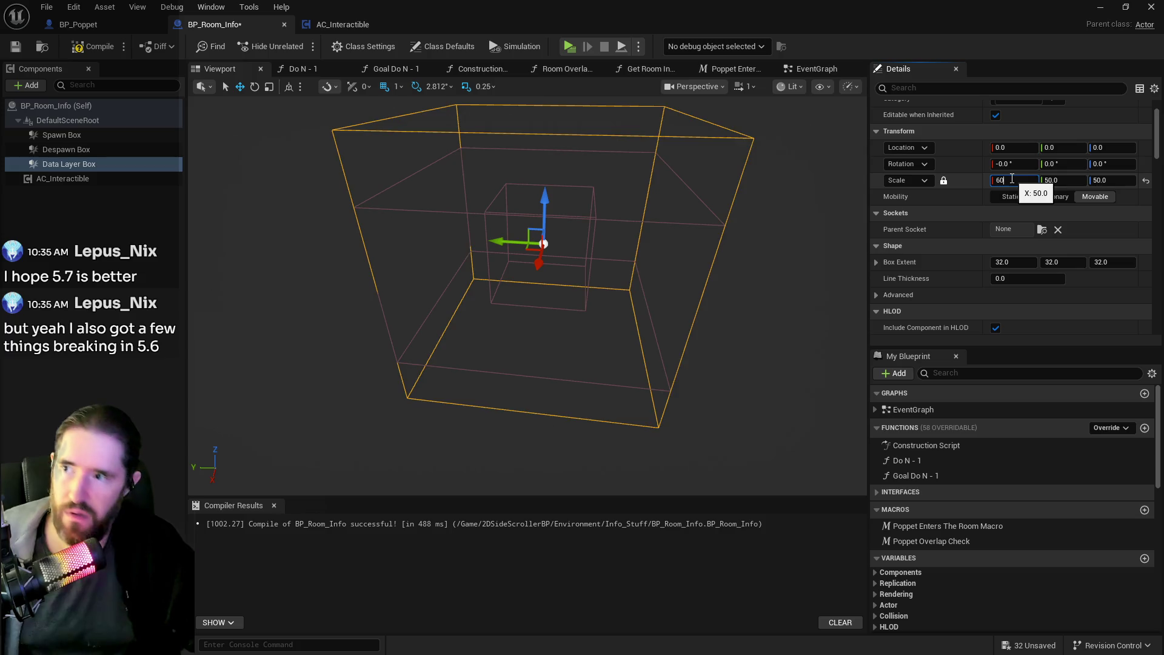
key(Return)
mouse_move(744, 179)
mouse_down()
mouse_move(691, 139)
mouse_move(644, 195)
mouse_up()
Review the Despawn Box and Spawn Box component details to compare their sizes.
click(66, 149)
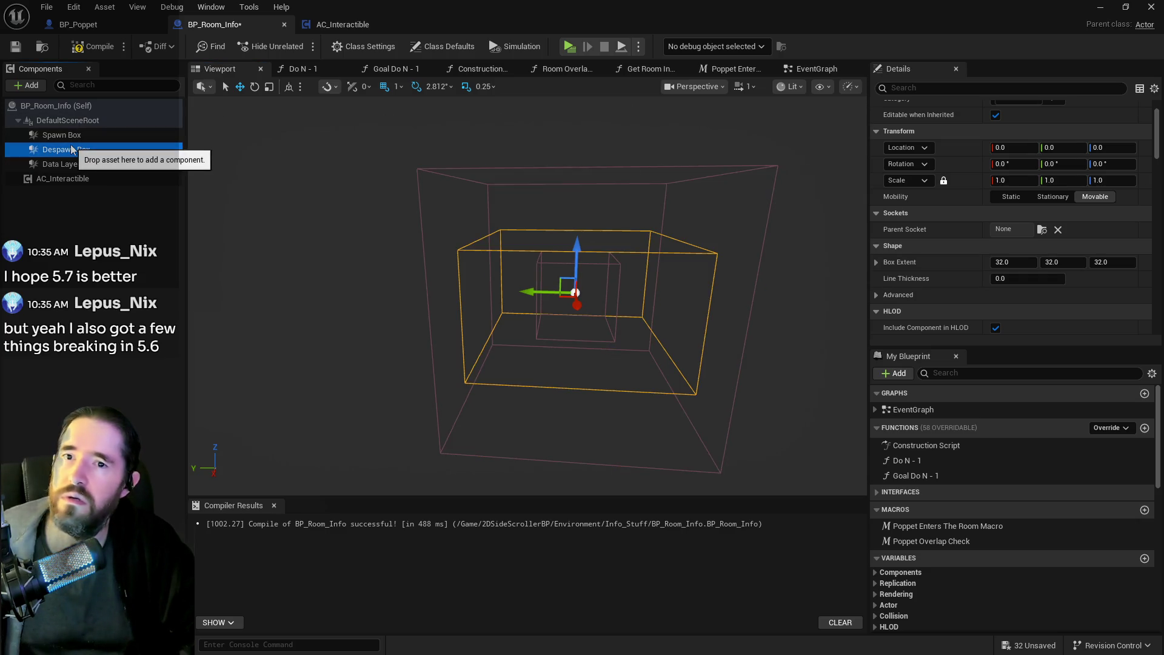
scroll(987, 255, down, 2)
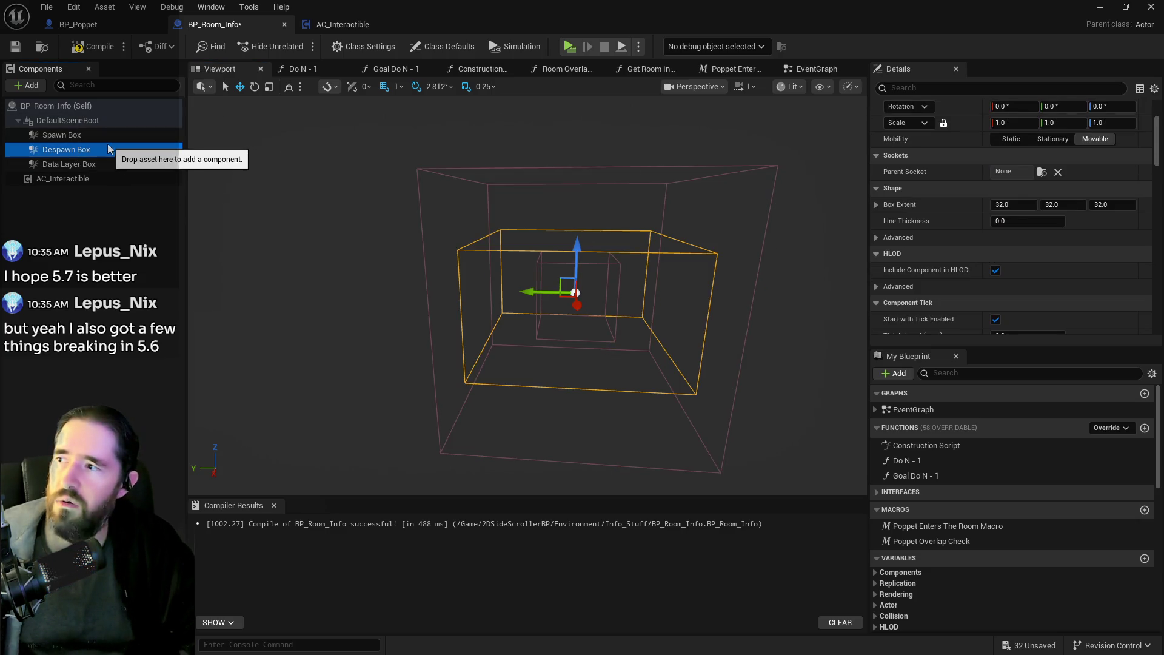
click(90, 138)
scroll(1046, 268, up, 2)
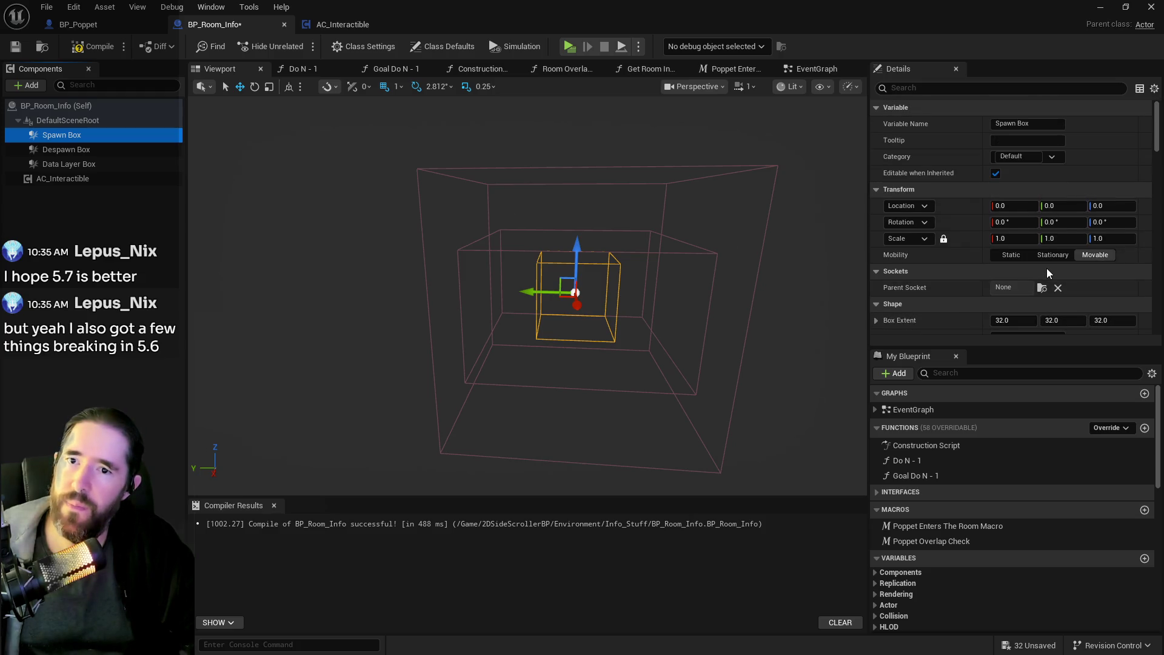
click(47, 123)
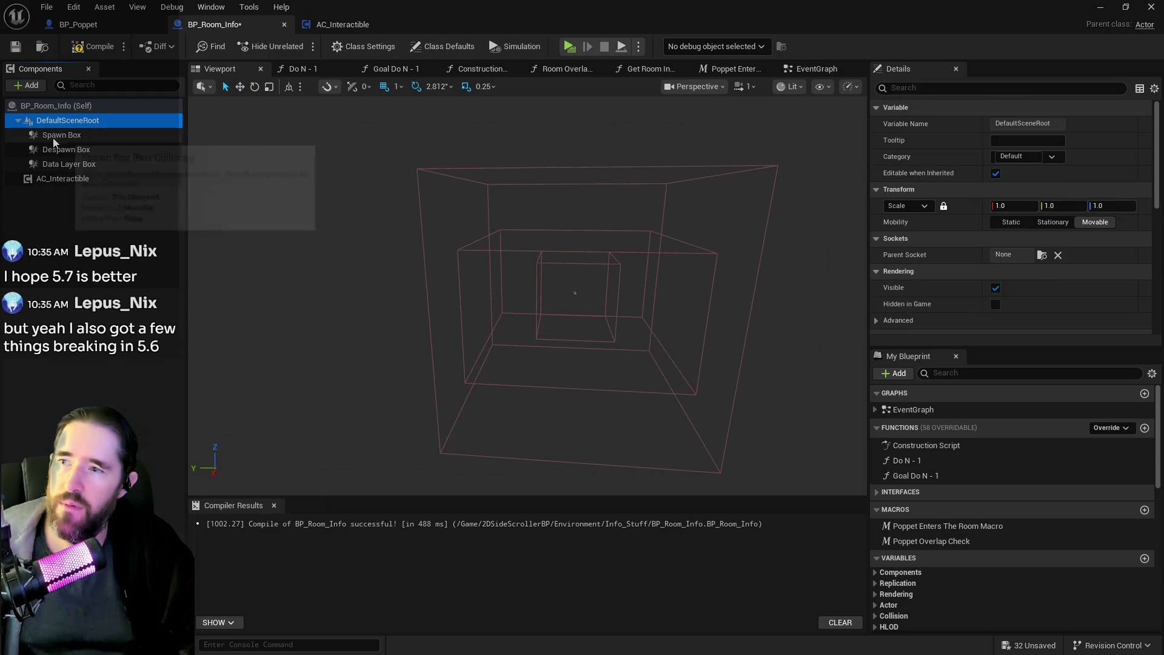
click(55, 135)
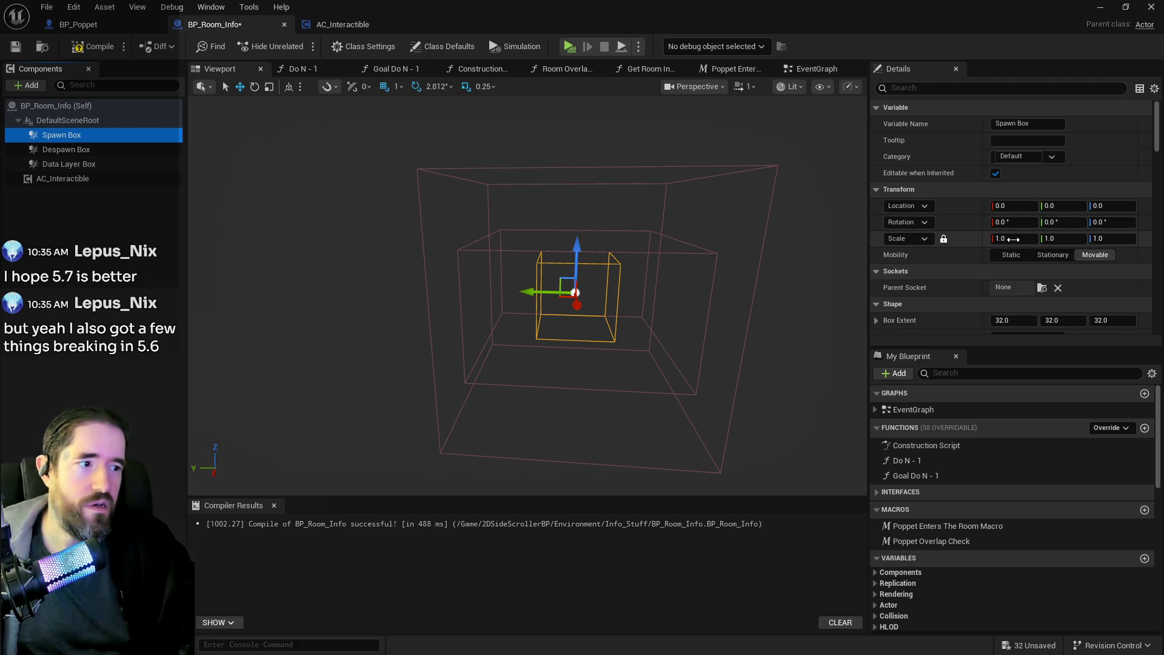
scroll(960, 278, down, 2)
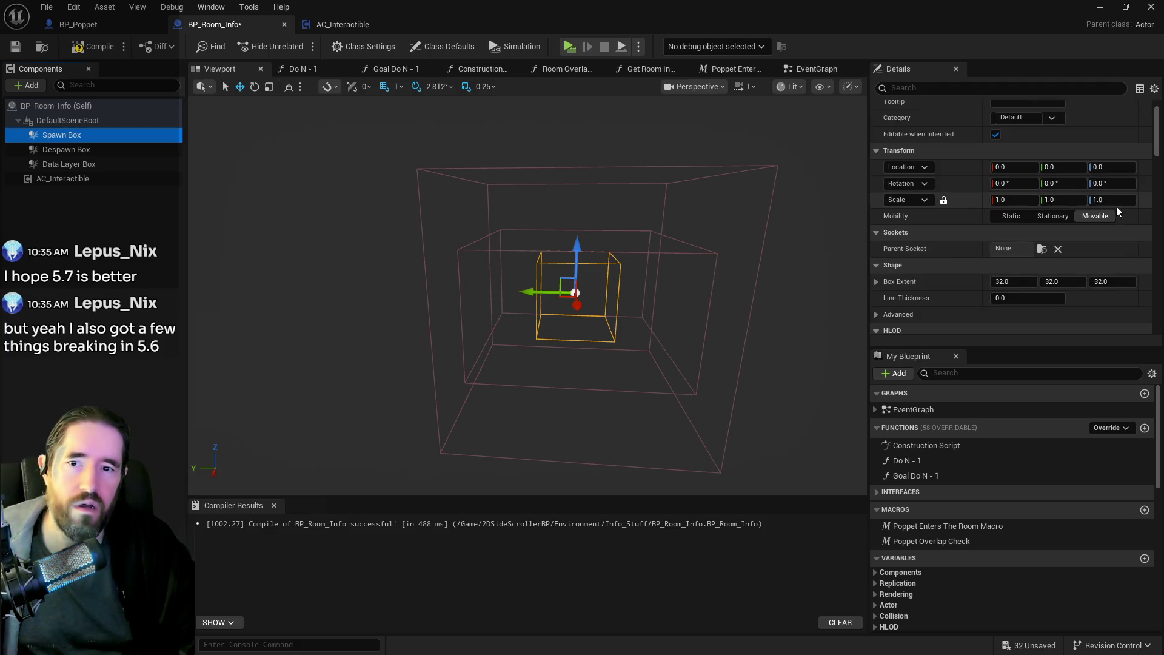
scroll(1008, 302, down, 10)
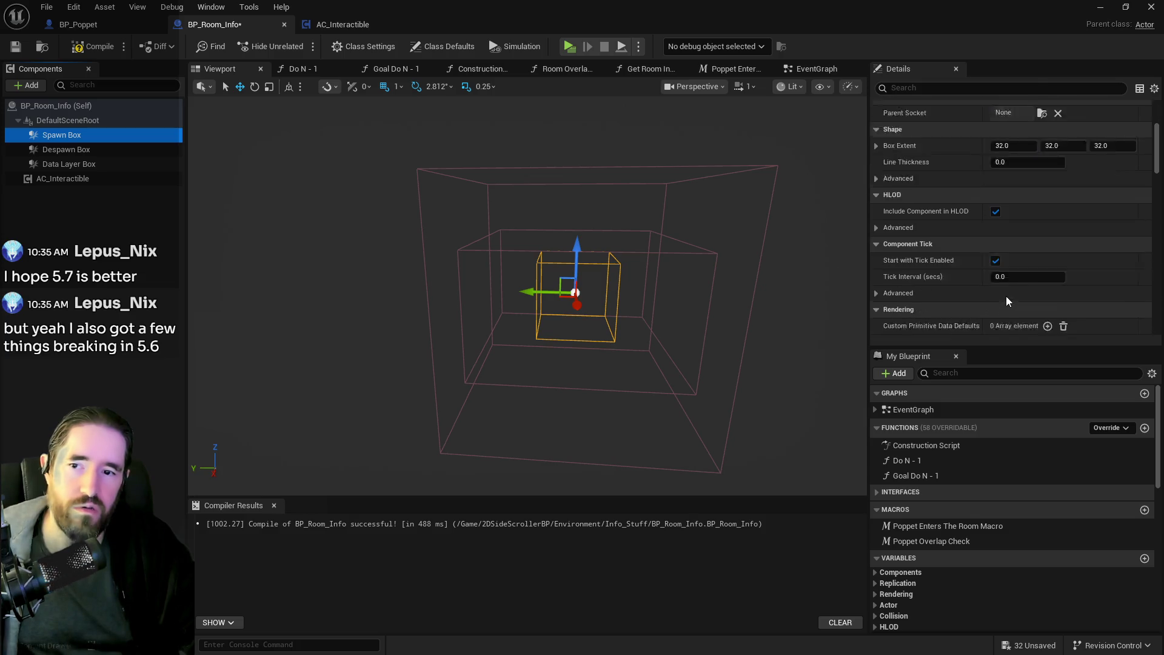
scroll(1007, 302, up, 4)
Filter Details to Show Only Modified Properties and view the Despawn Box with it.
click(1154, 88)
click(1072, 108)
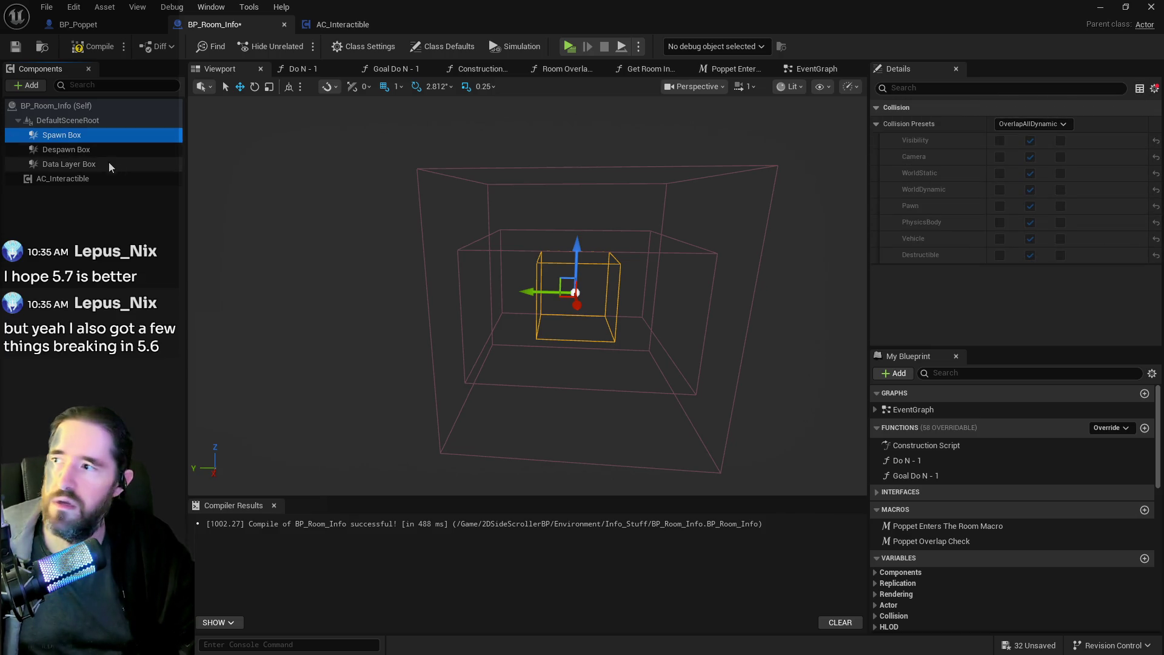
click(90, 150)
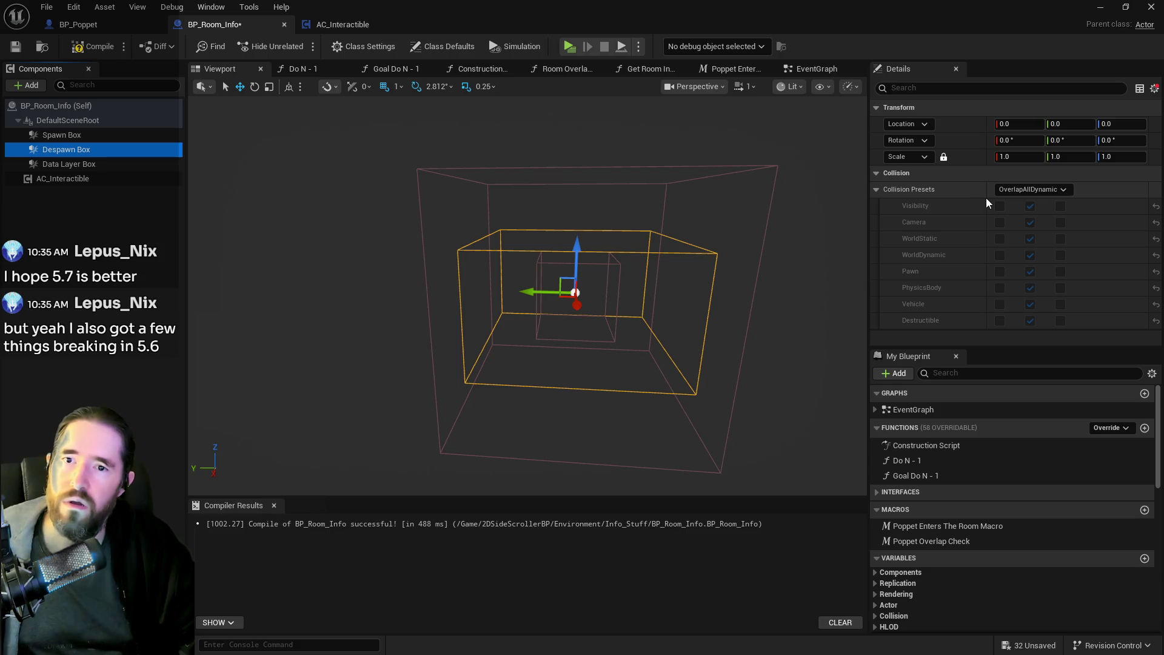
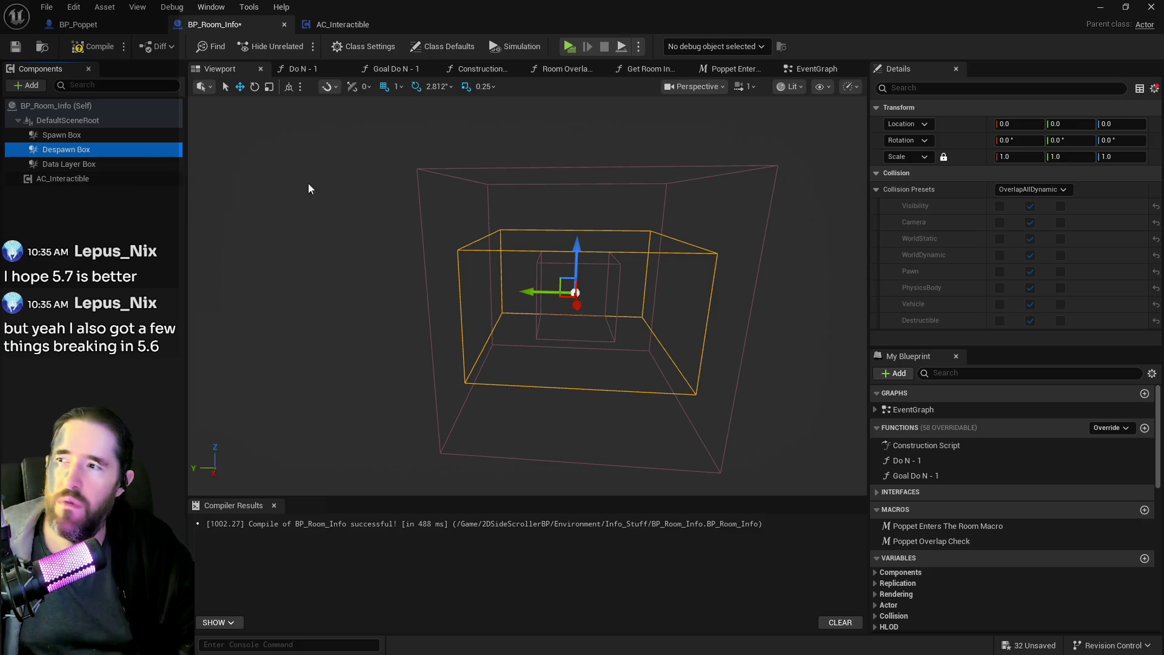
Show all Details properties, then scale the Data Layer Box down to Z 37.25, keeping X and Y at 60.
click(1152, 90)
click(1058, 105)
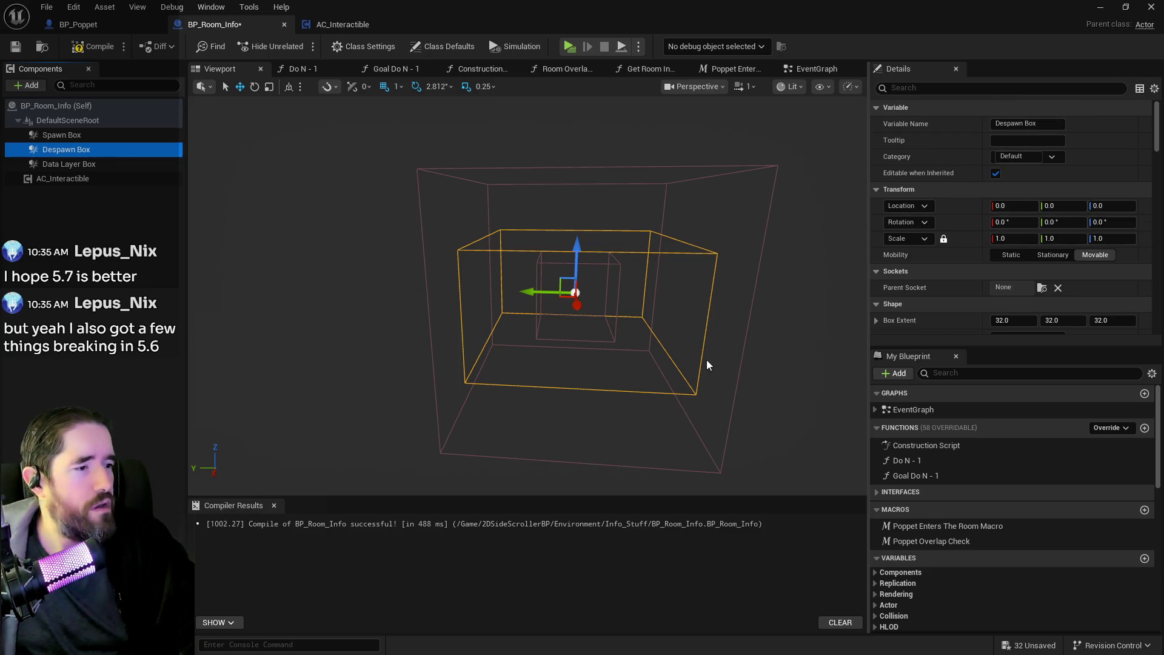
click(43, 165)
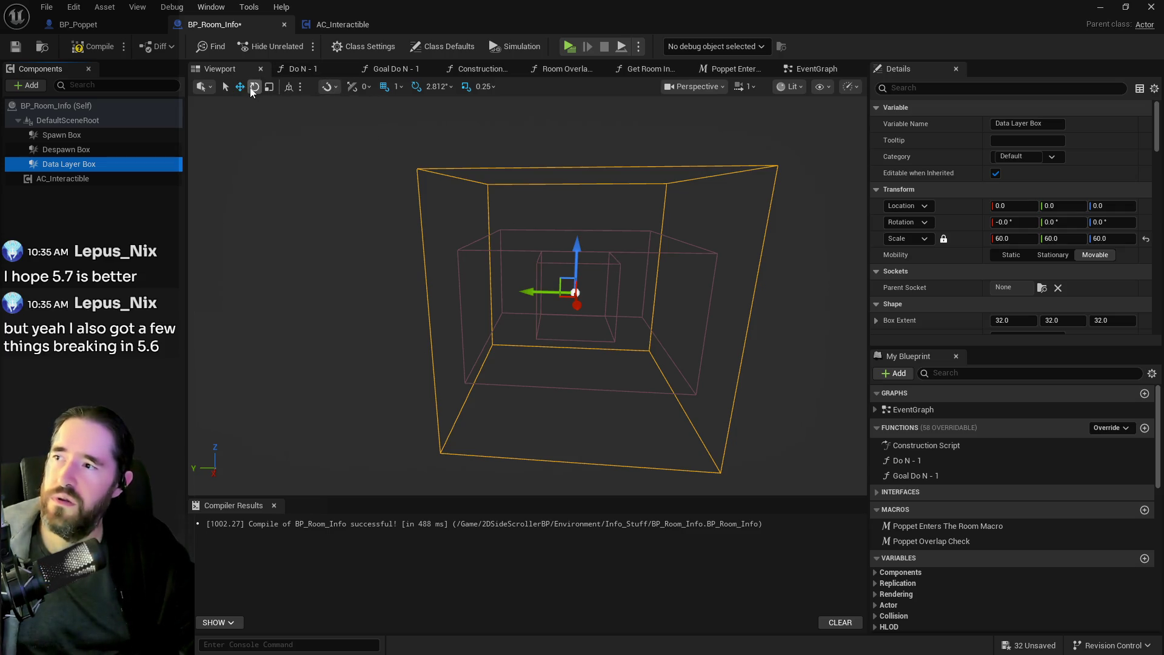
click(270, 86)
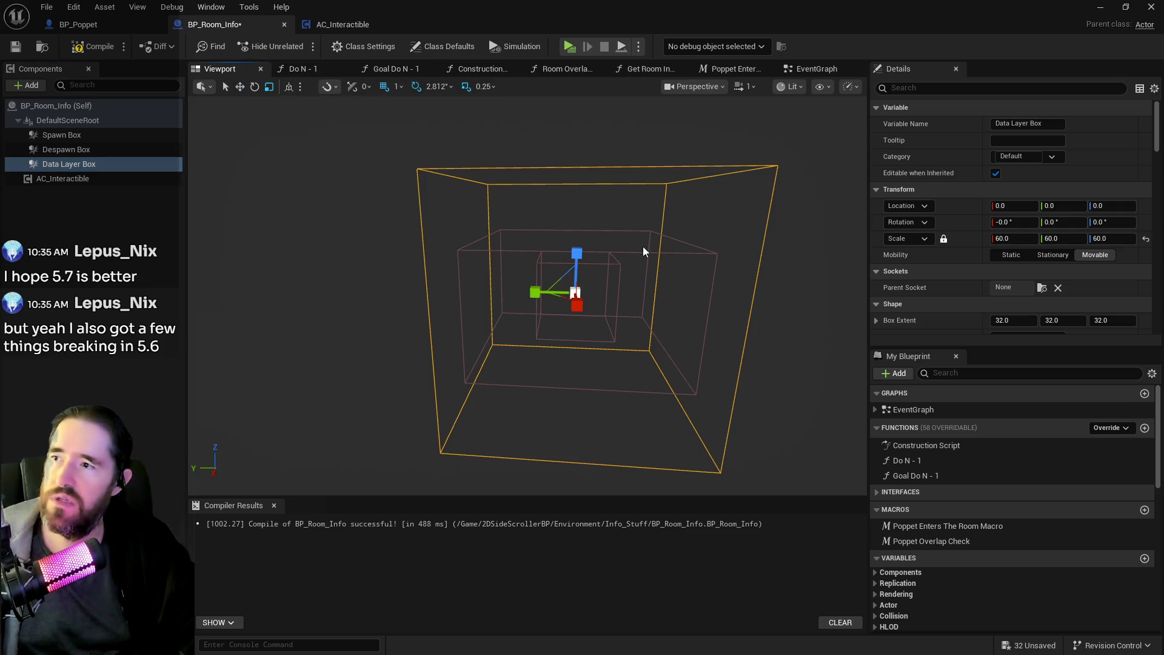
drag(576, 252, 577, 290)
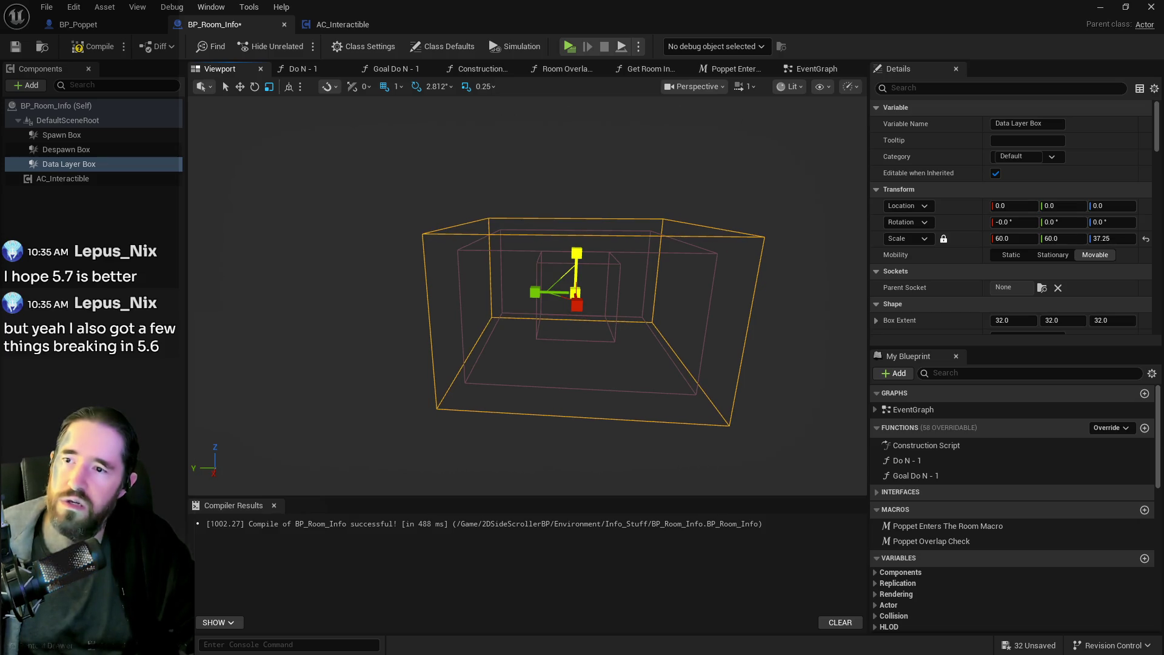
drag(419, 261, 420, 259)
Select the Despawn Box and Spawn Box components and zoom out to see the whole room.
click(110, 149)
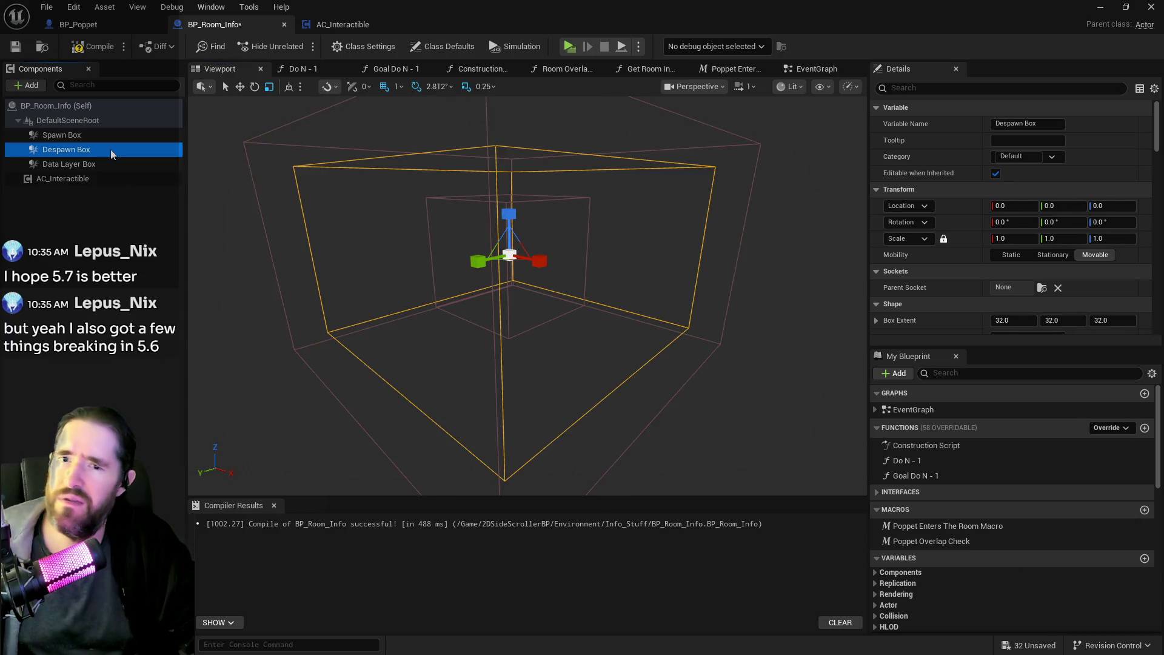
click(39, 138)
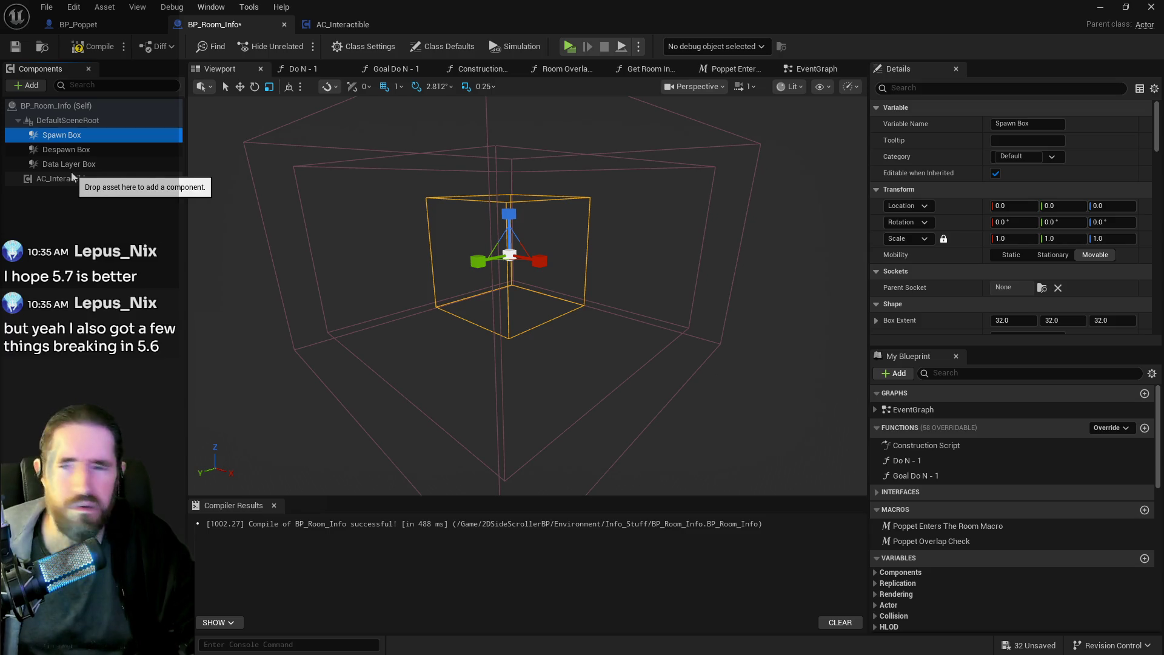
scroll(927, 234, down, 3)
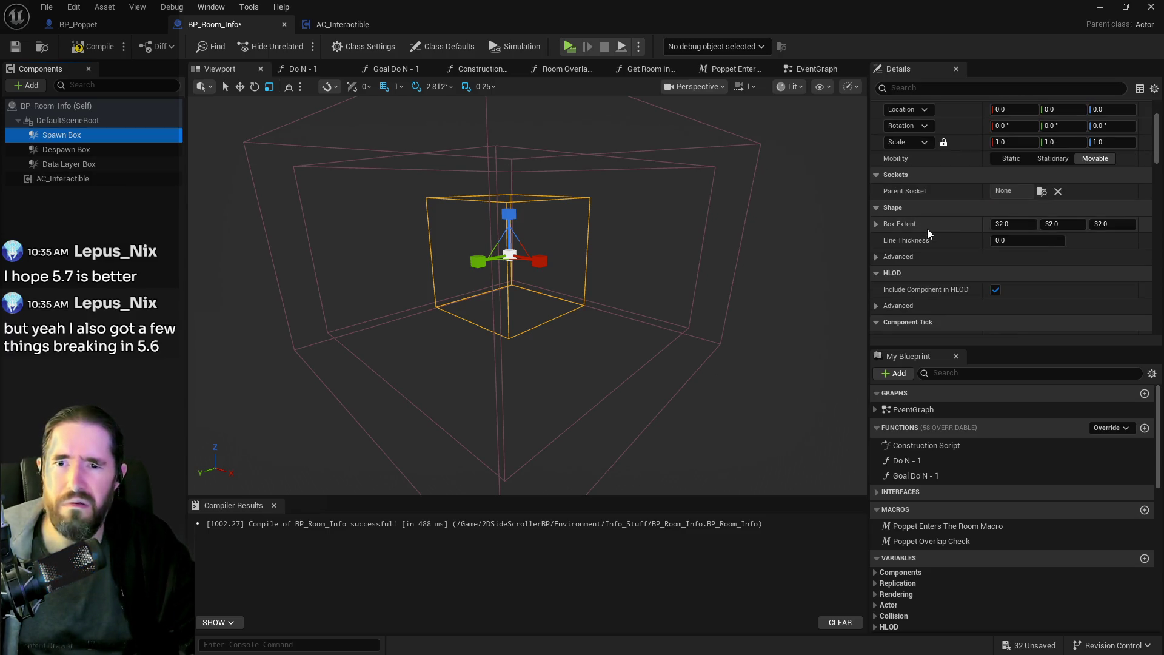
drag(546, 198, 638, 244)
scroll(1031, 473, down, 7)
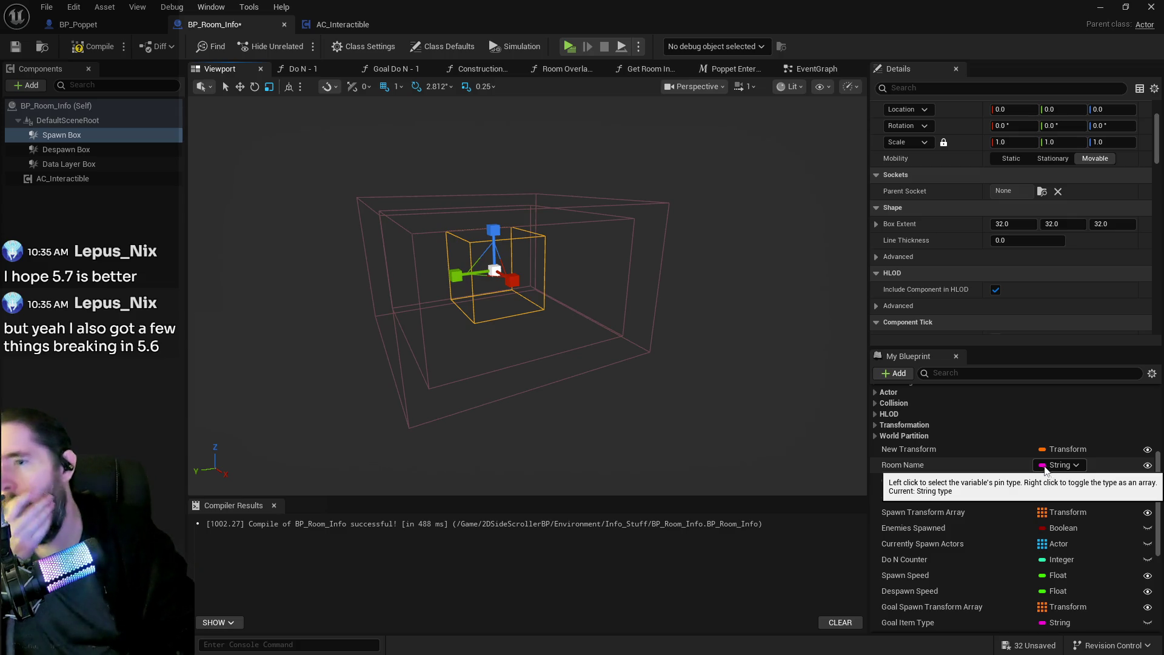
scroll(1030, 545, down, 4)
scroll(1016, 595, down, 4)
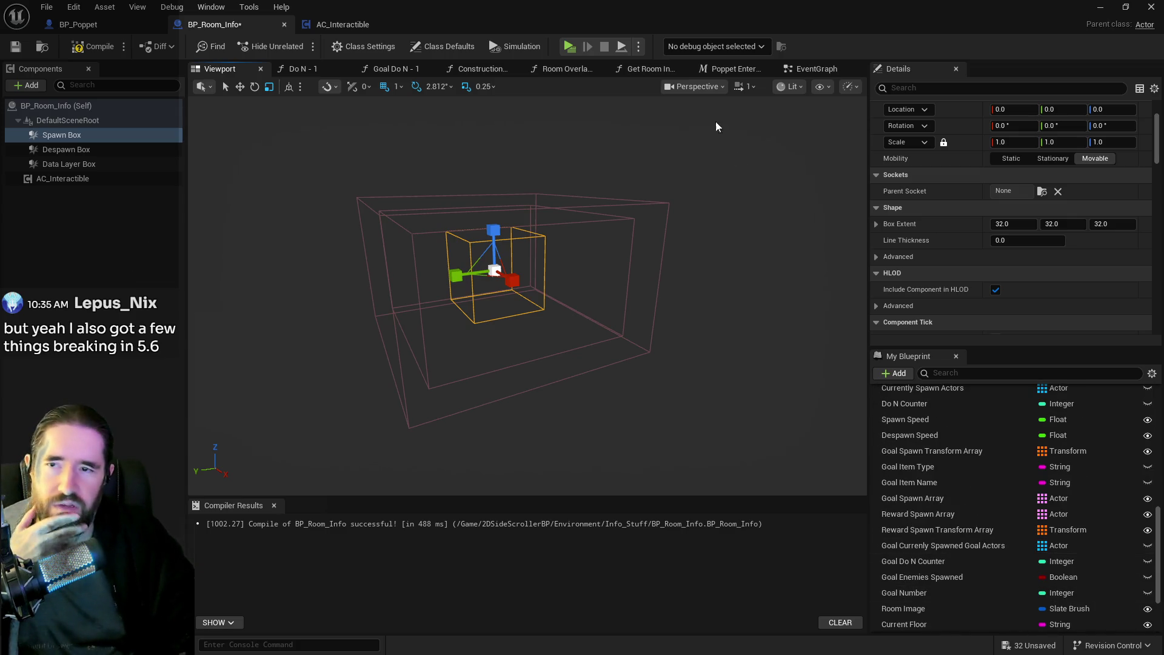
Frame the Construction Script's Set Relative Transform nodes and copy the Despawn Box one.
click(460, 68)
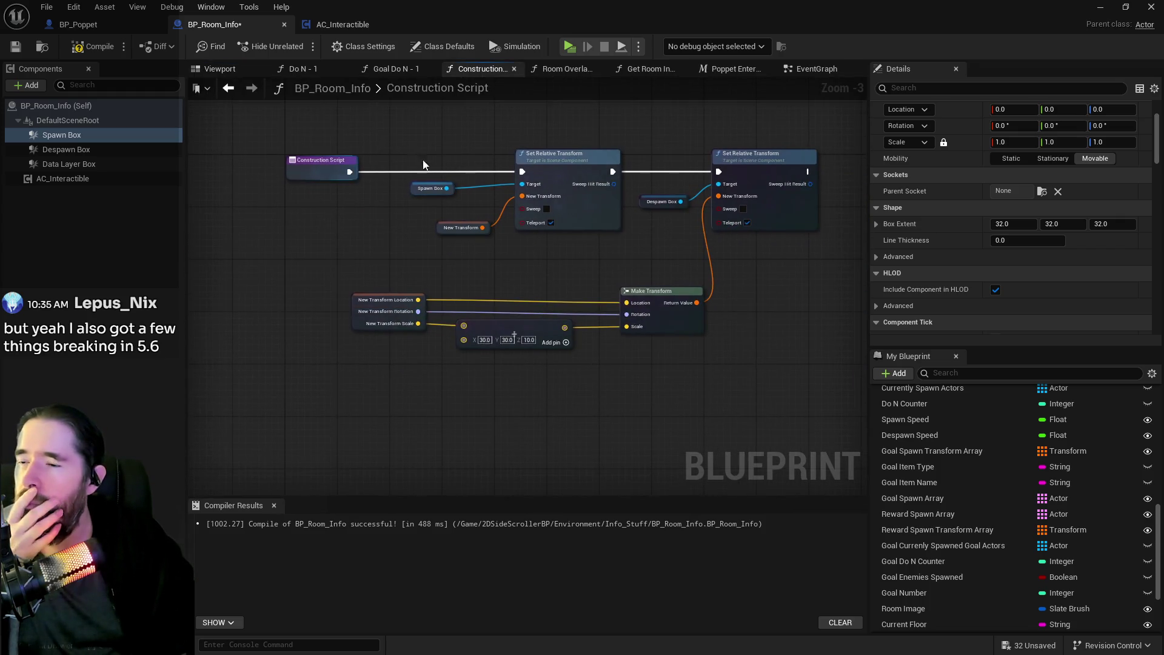
scroll(633, 229, up, 1)
mouse_move(633, 232)
mouse_down()
mouse_move(467, 214)
mouse_move(585, 202)
mouse_move(601, 252)
mouse_up()
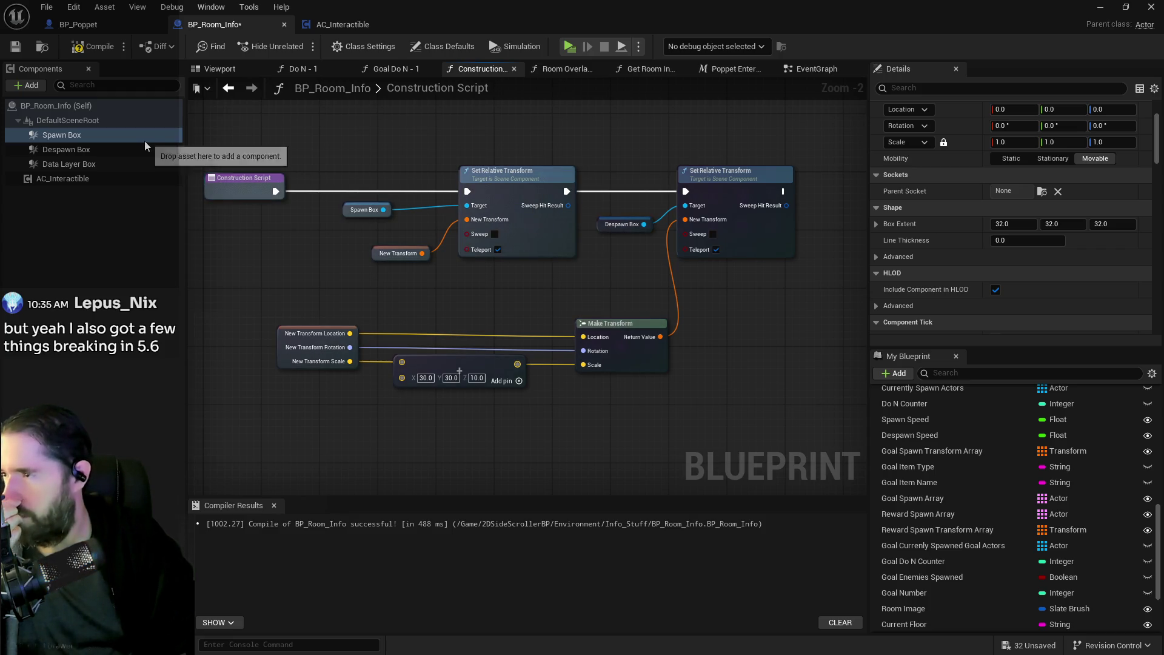
drag(414, 202, 315, 198)
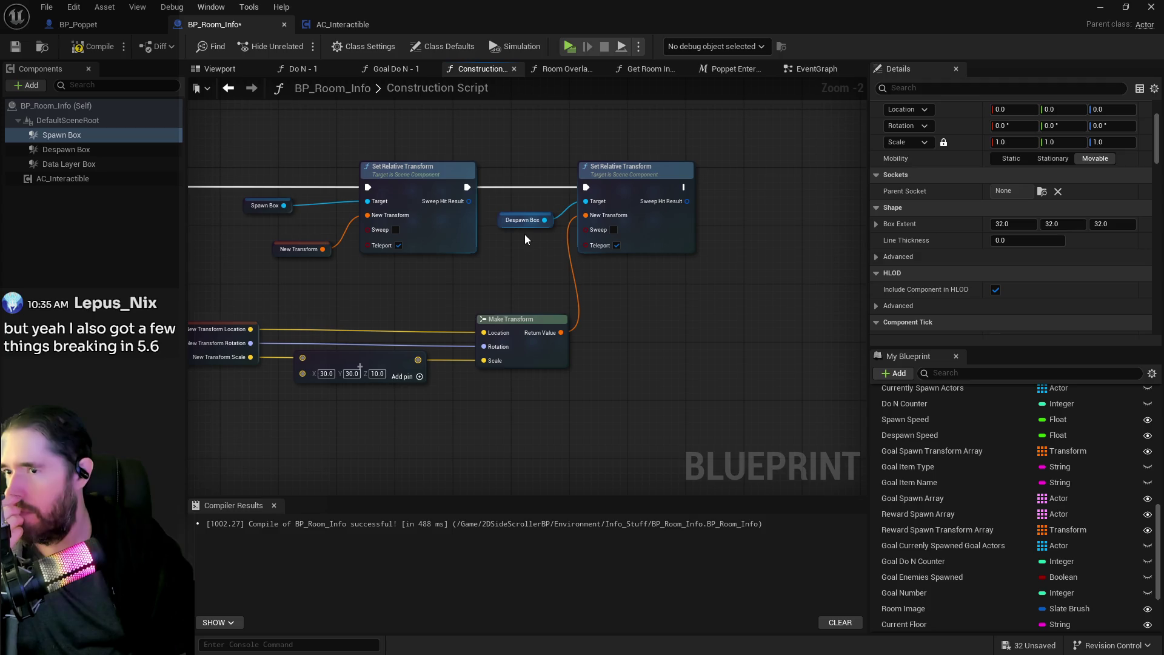
scroll(506, 241, down, 1)
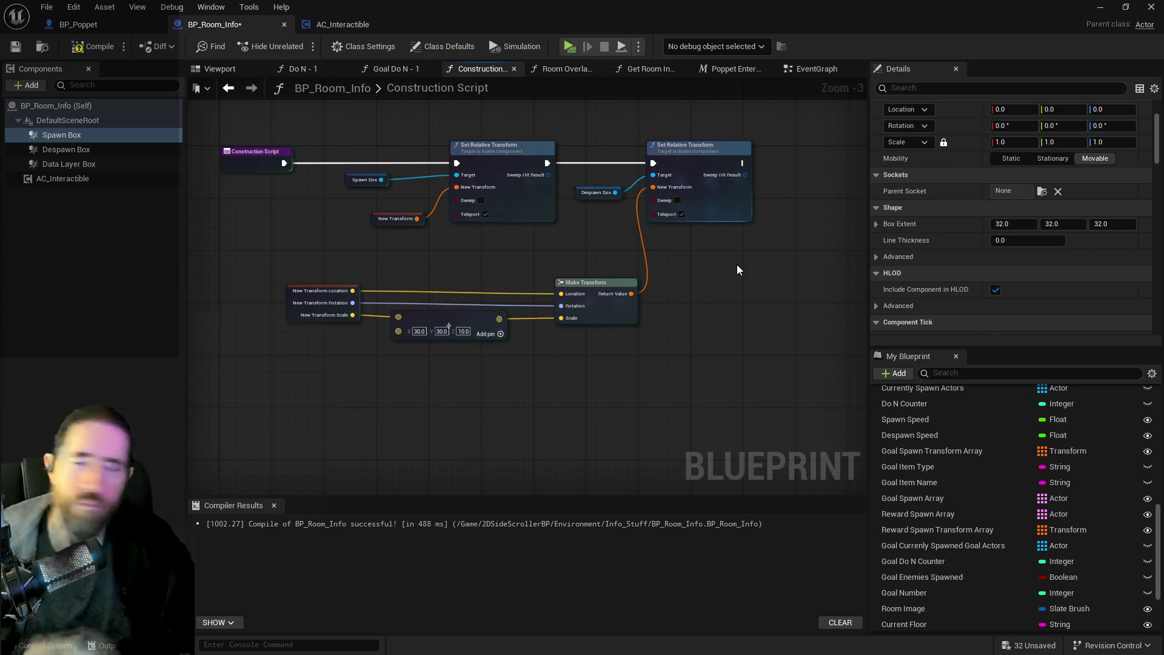
click(718, 180)
key(ctrl+c)
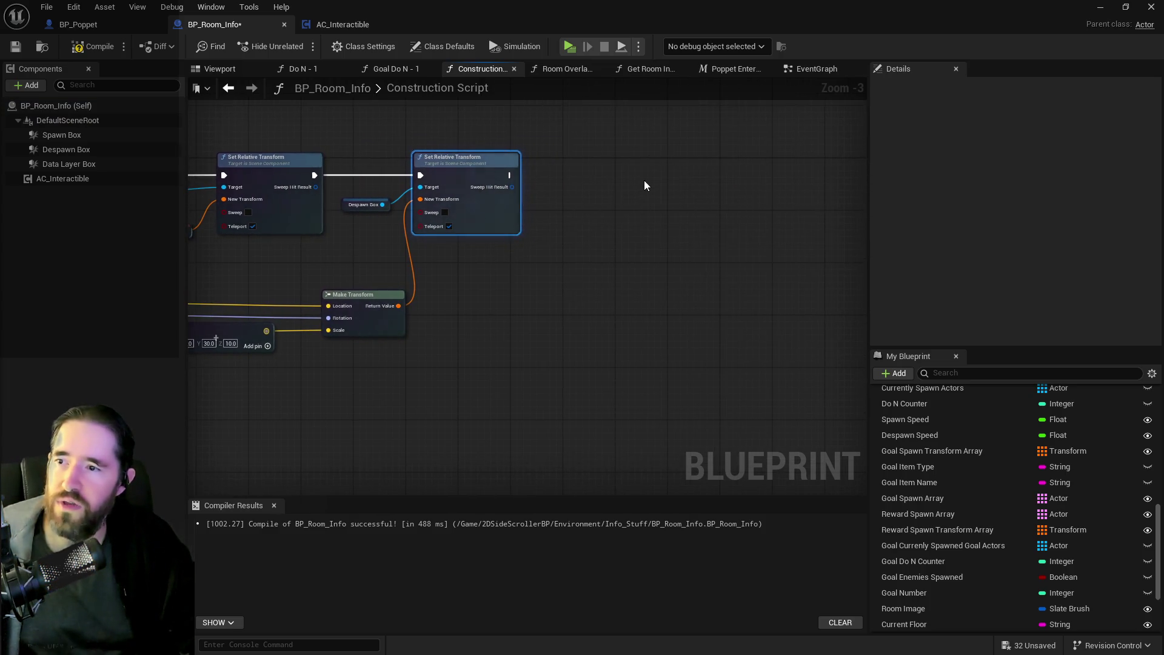
Duplicate the Set Relative Transform and Make Transform nodes, targeting Data Layer Box after the Despawn Box node.
key(ctrl+v)
mouse_move(679, 183)
mouse_down()
mouse_move(689, 163)
mouse_move(672, 168)
mouse_up()
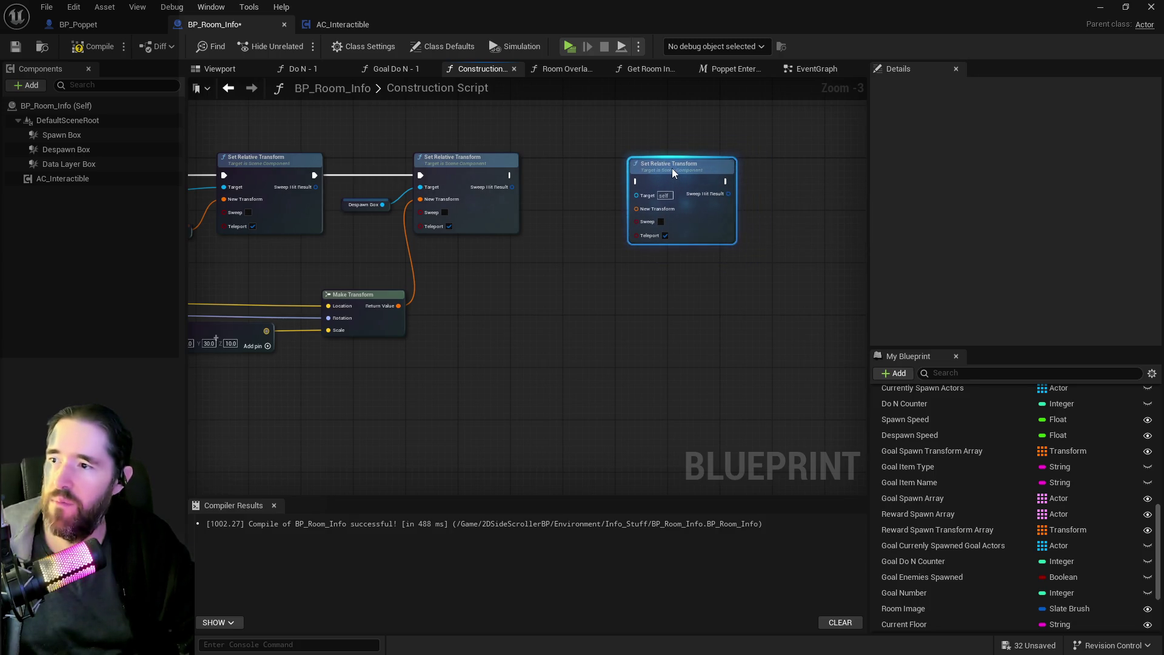
mouse_move(228, 280)
mouse_down()
mouse_move(252, 308)
mouse_move(585, 386)
mouse_up()
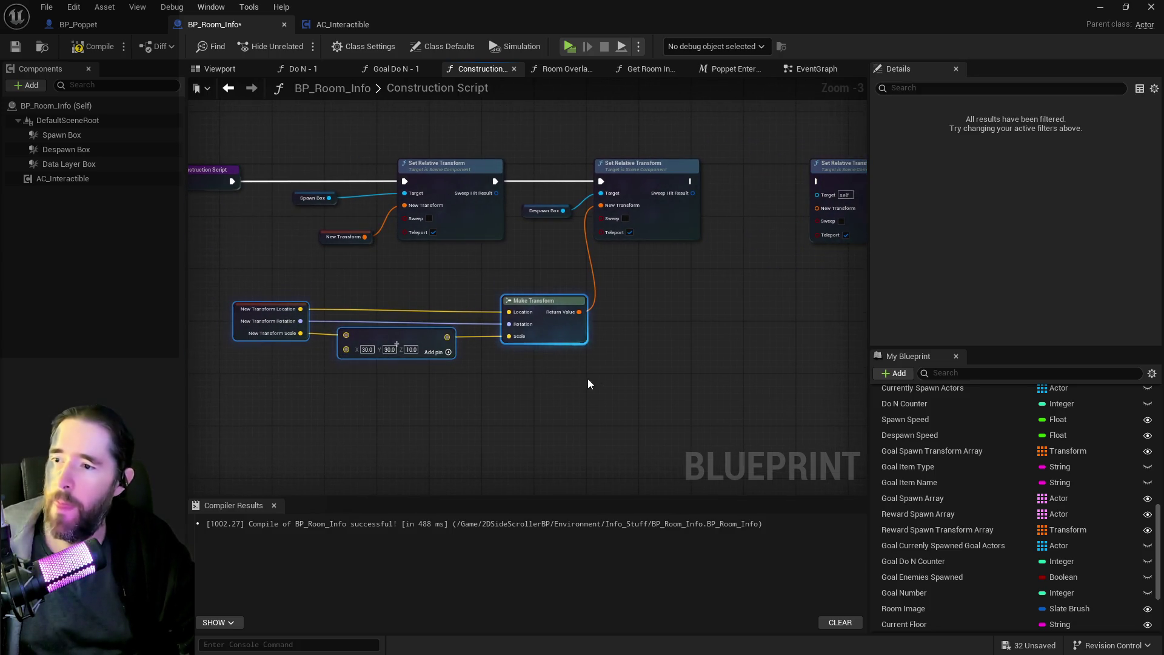
key(ctrl+c)
key(ctrl+v)
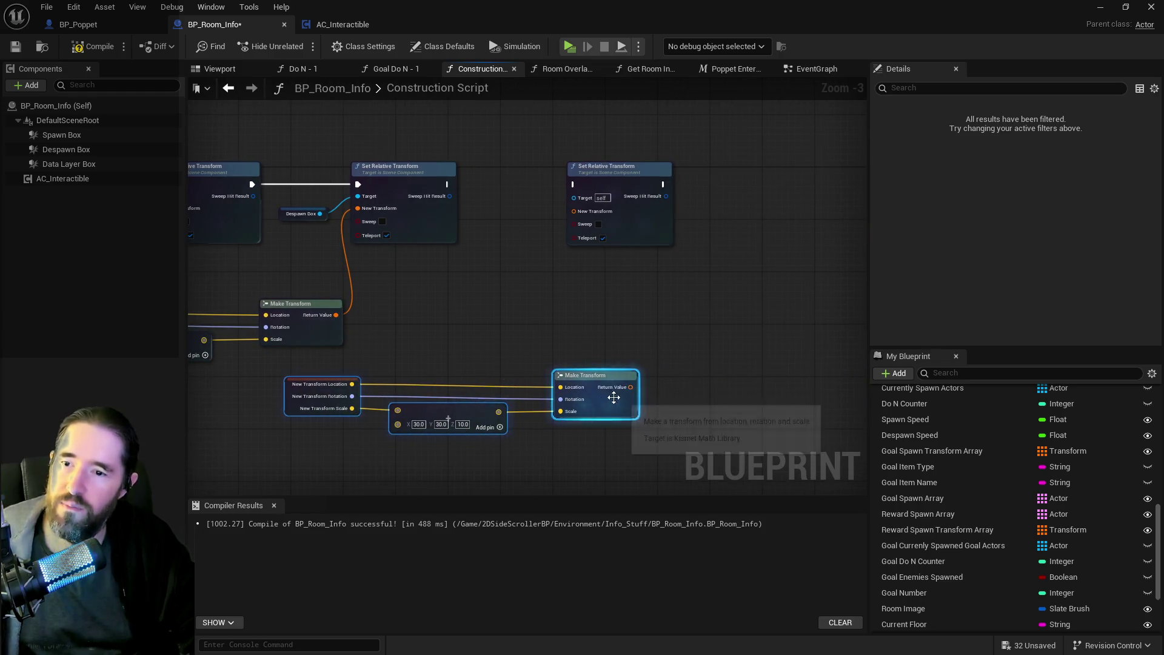
mouse_move(630, 387)
mouse_down()
mouse_move(558, 204)
mouse_move(580, 212)
mouse_up()
drag(639, 178, 703, 178)
mouse_move(151, 168)
mouse_down()
mouse_move(347, 227)
mouse_move(385, 202)
mouse_move(518, 203)
mouse_up()
drag(327, 190, 518, 190)
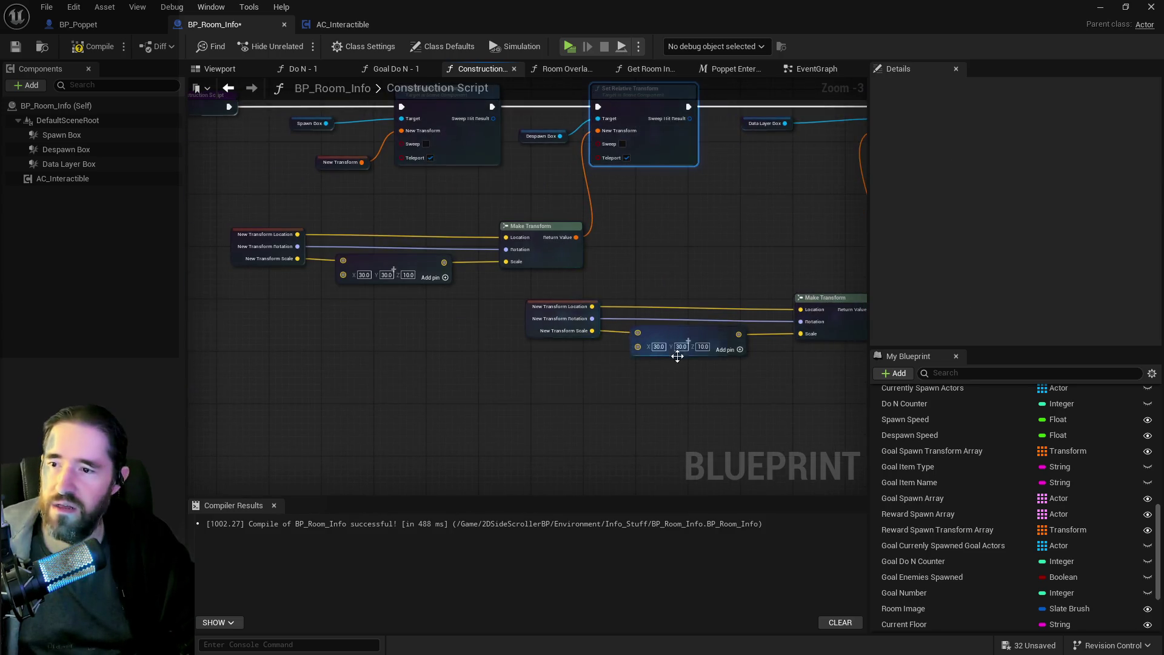
Set the new transform's scale to 50, 50, 20, then compile and save BP_Room_Info.
scroll(673, 356, up, 3)
click(646, 341)
text(50)
click(676, 342)
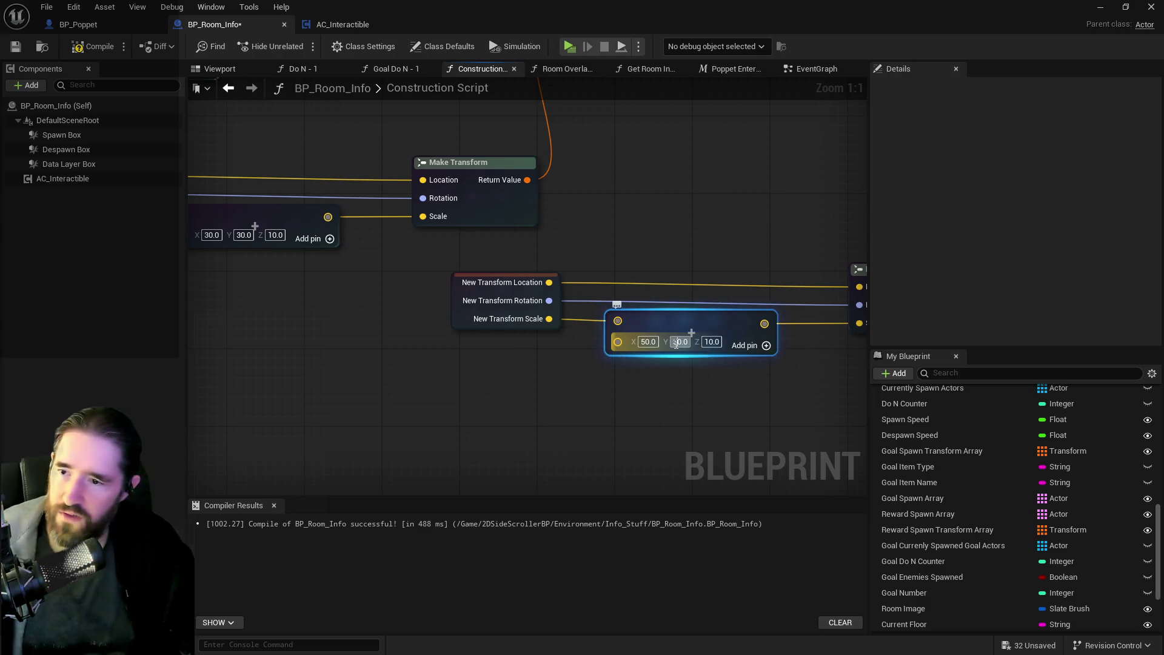
key(Tab)
text(20)
click(674, 379)
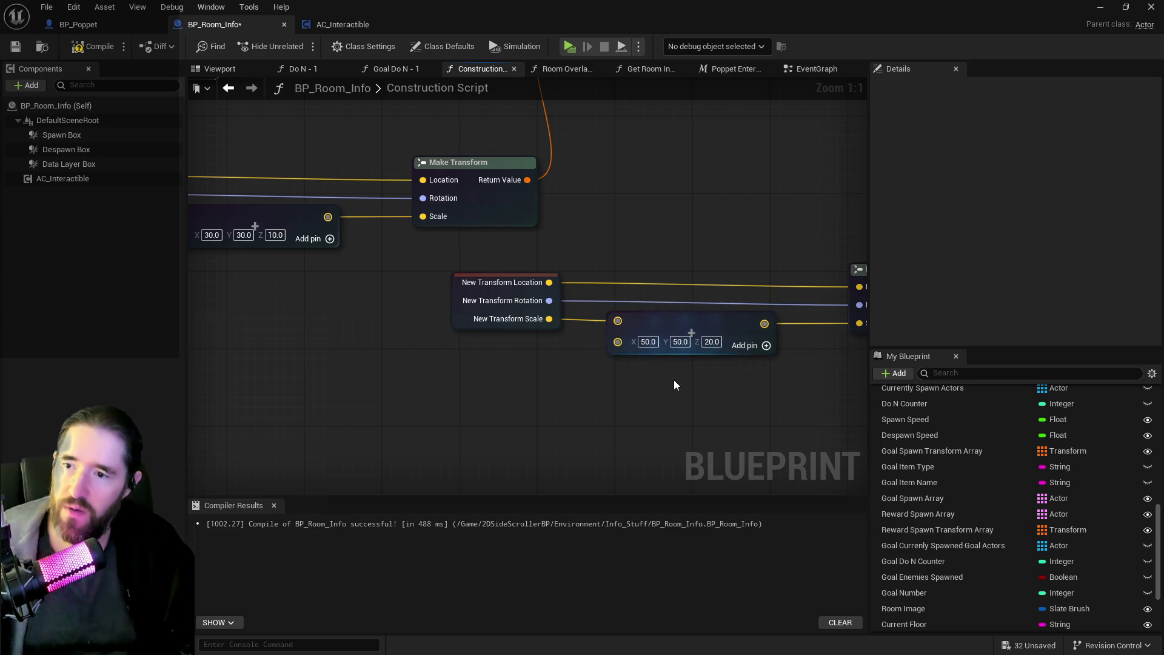
click(91, 46)
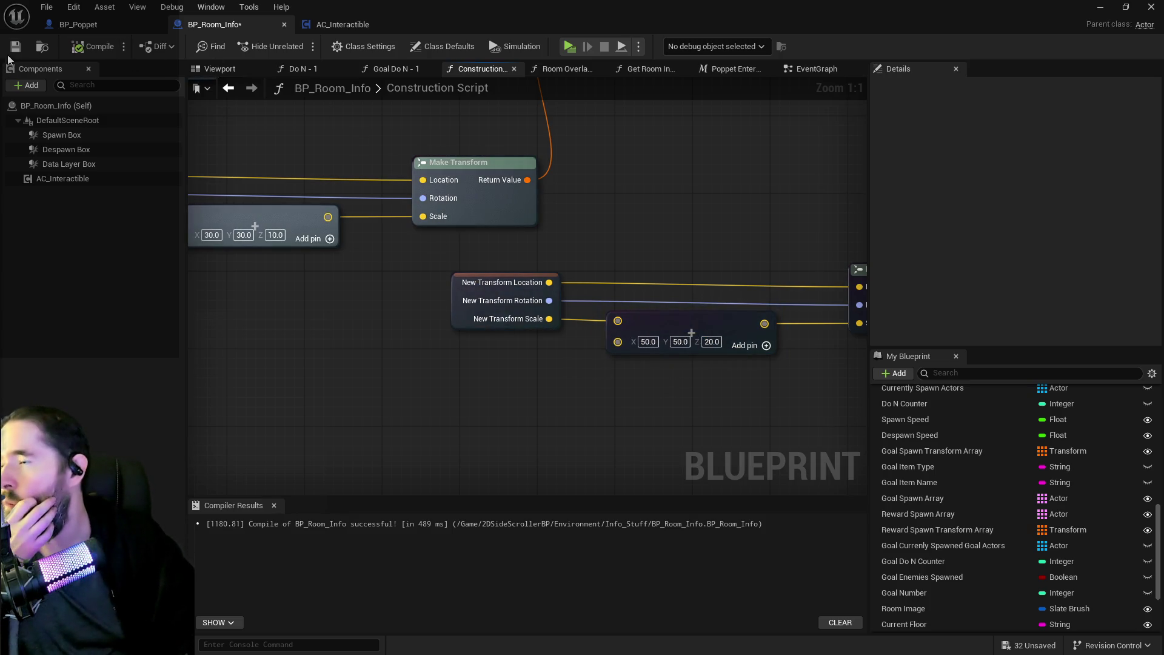
key(ctrl+s)
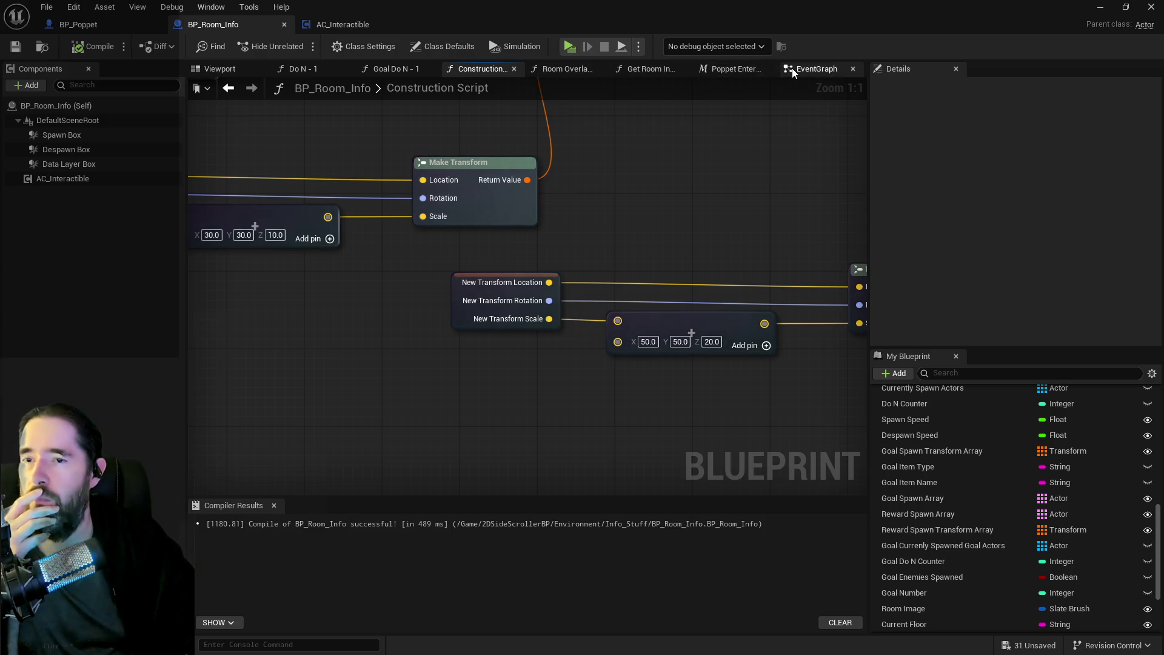
click(791, 67)
In the Viewport, reset the Data Layer Box Scale to 1, 1, 1, then return to EventGraph.
click(219, 68)
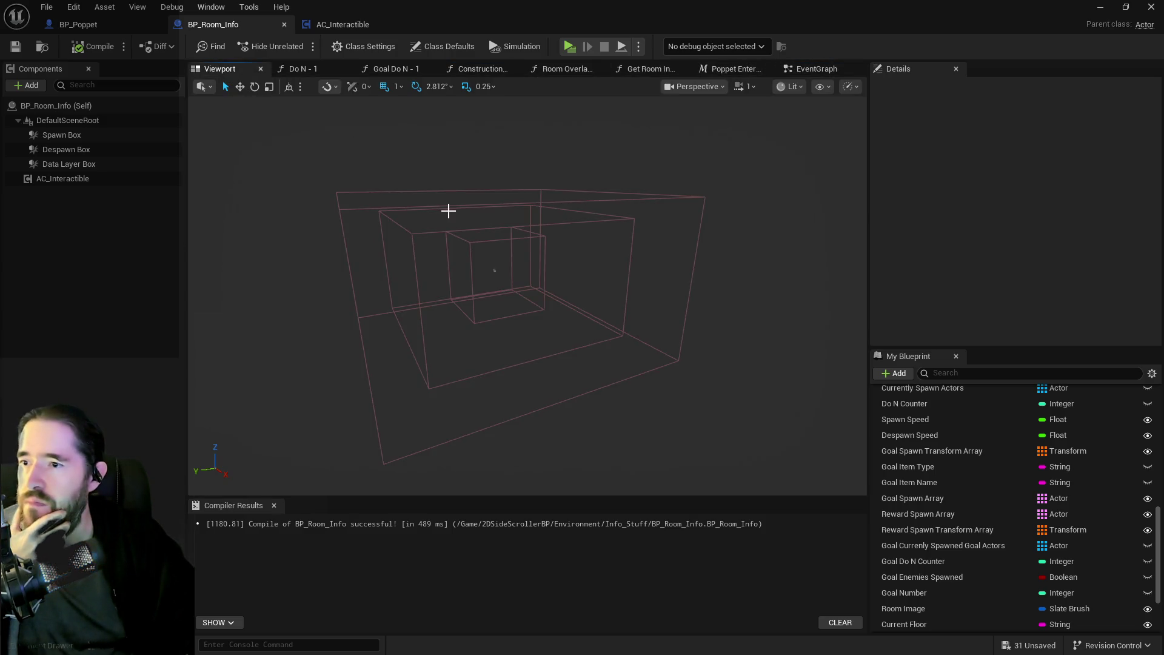
click(78, 165)
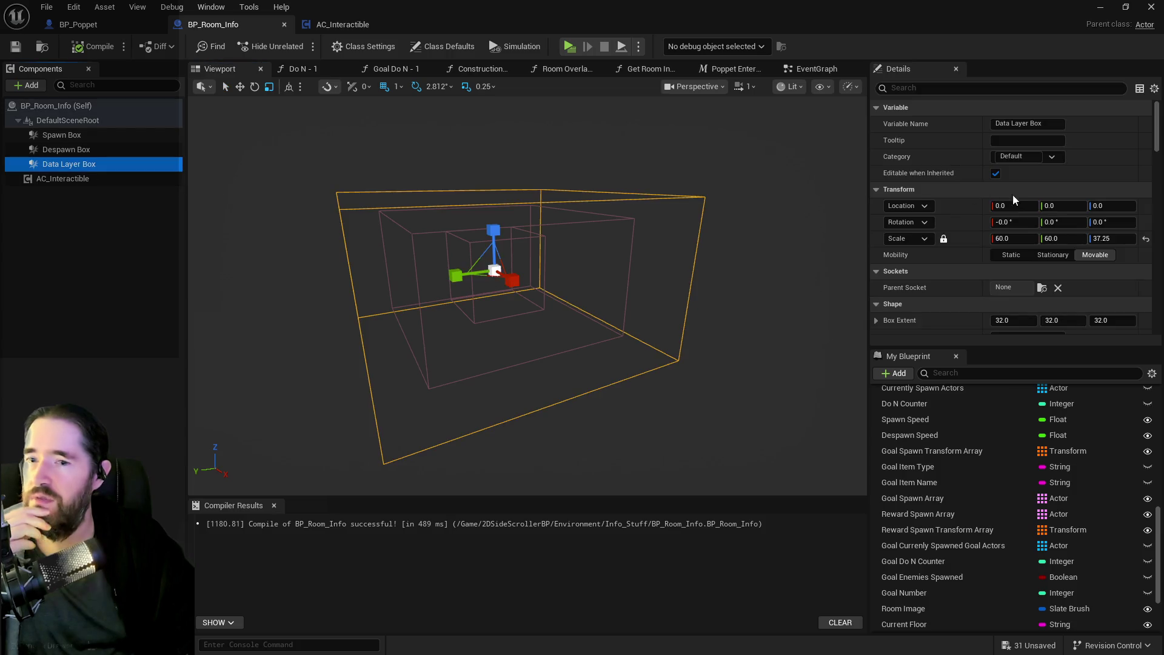
click(1145, 239)
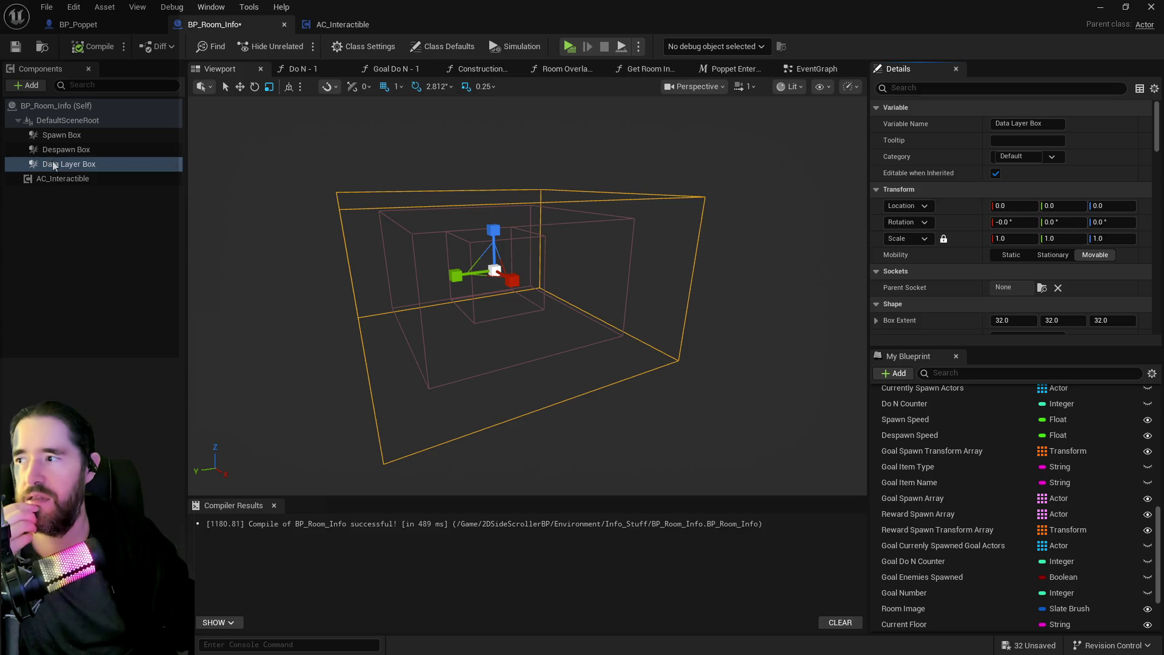
click(805, 71)
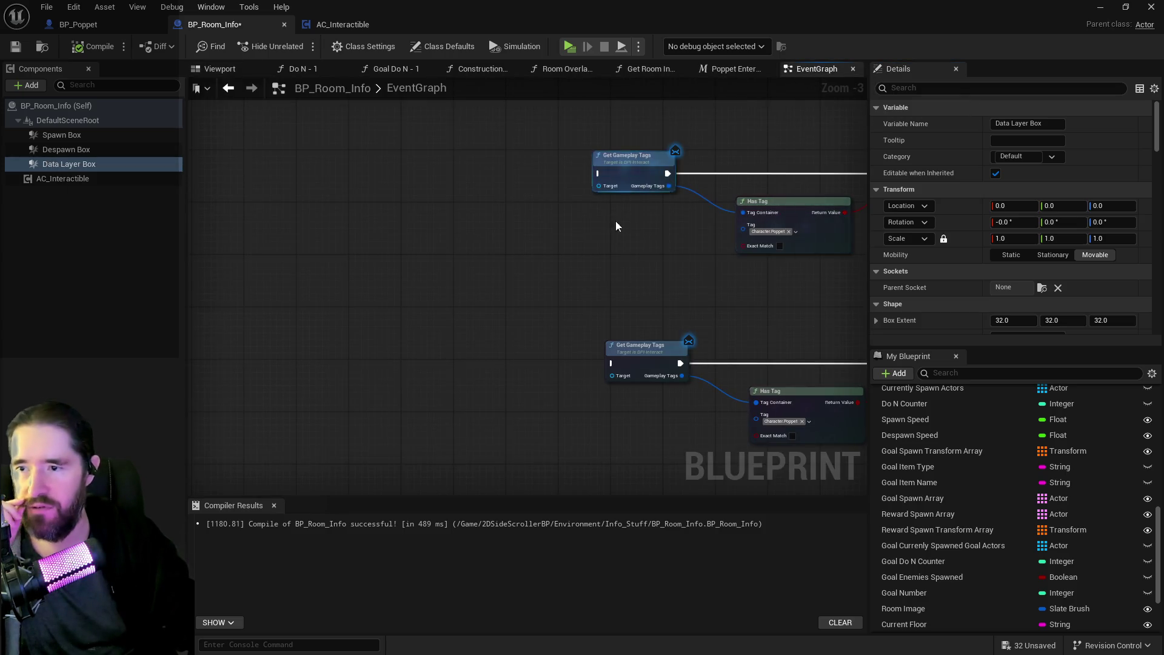
Add an On Component Begin Overlap event for Data Layer Box, wiring its exec and Other Actor into Get Gameplay Tags.
right_click(84, 165)
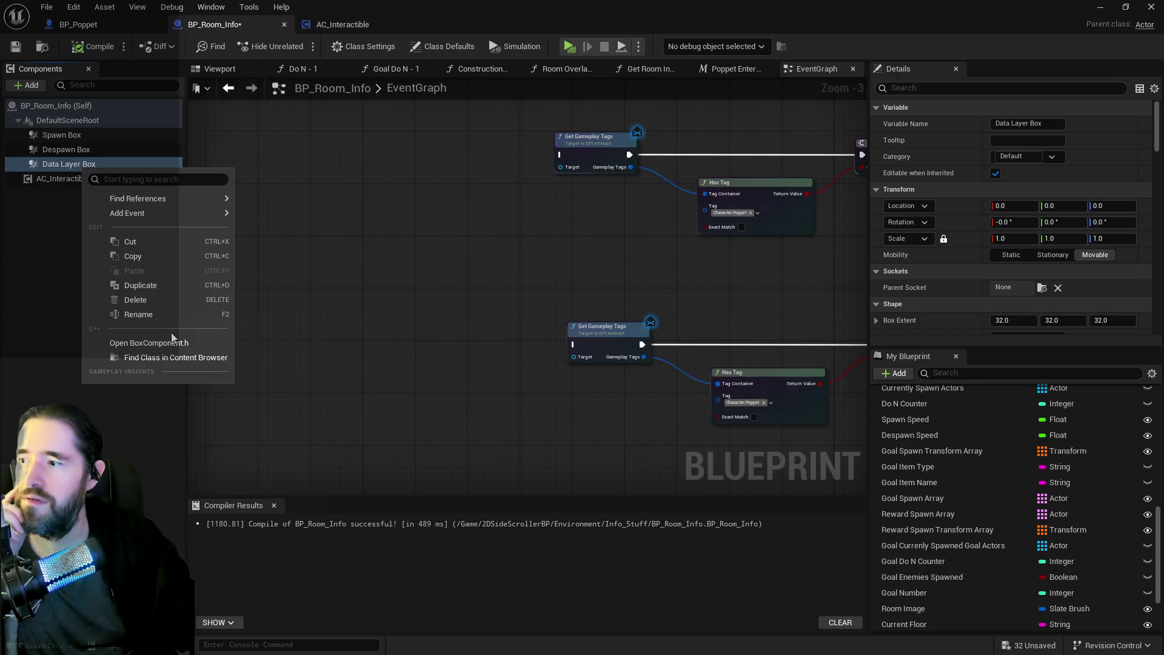
click(404, 224)
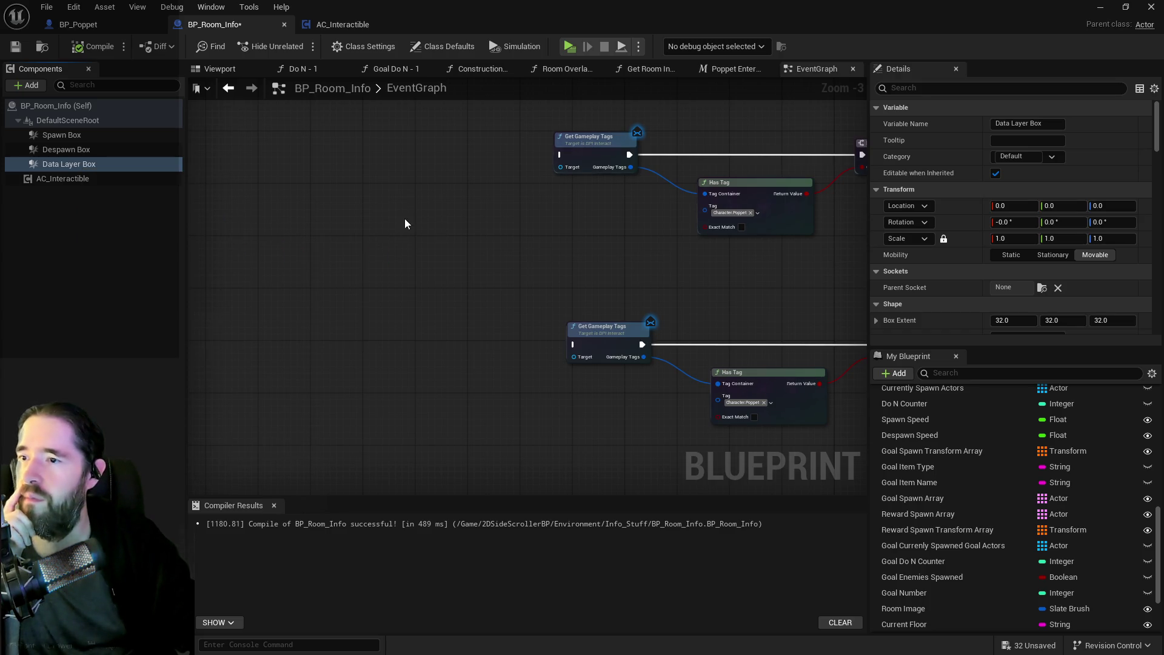
scroll(251, 297, down, 4)
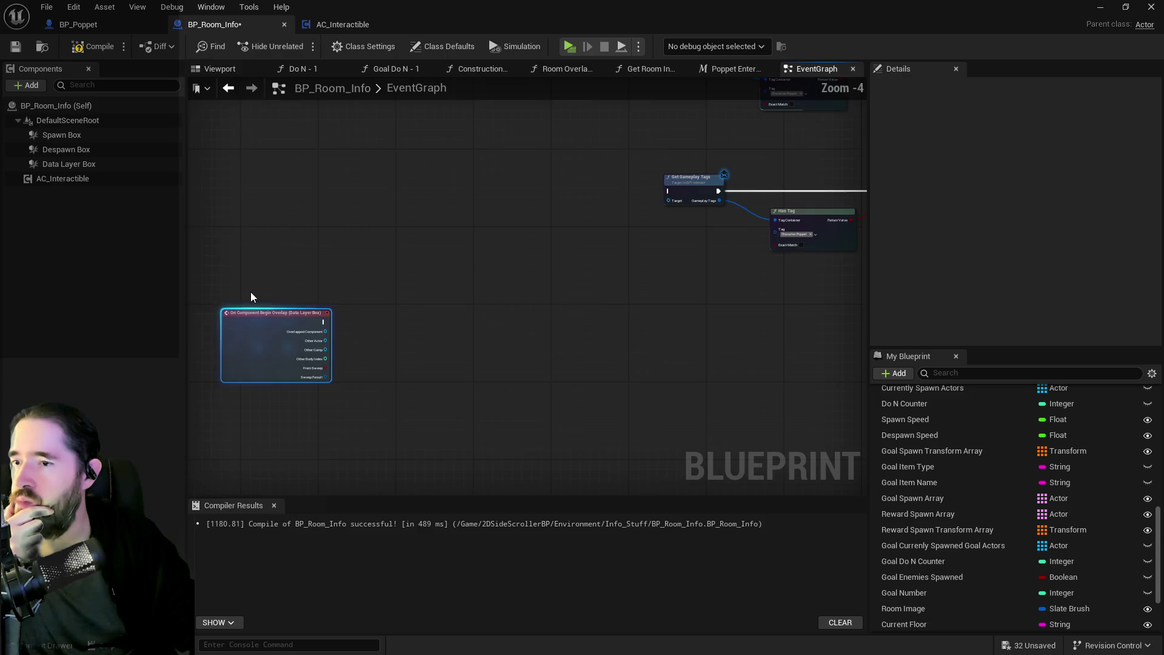
mouse_move(277, 330)
mouse_down()
mouse_move(547, 121)
mouse_move(382, 382)
mouse_move(422, 310)
mouse_move(441, 310)
mouse_up()
scroll(518, 297, up, 4)
drag(354, 300, 528, 300)
drag(358, 336, 526, 318)
scroll(526, 319, down, 4)
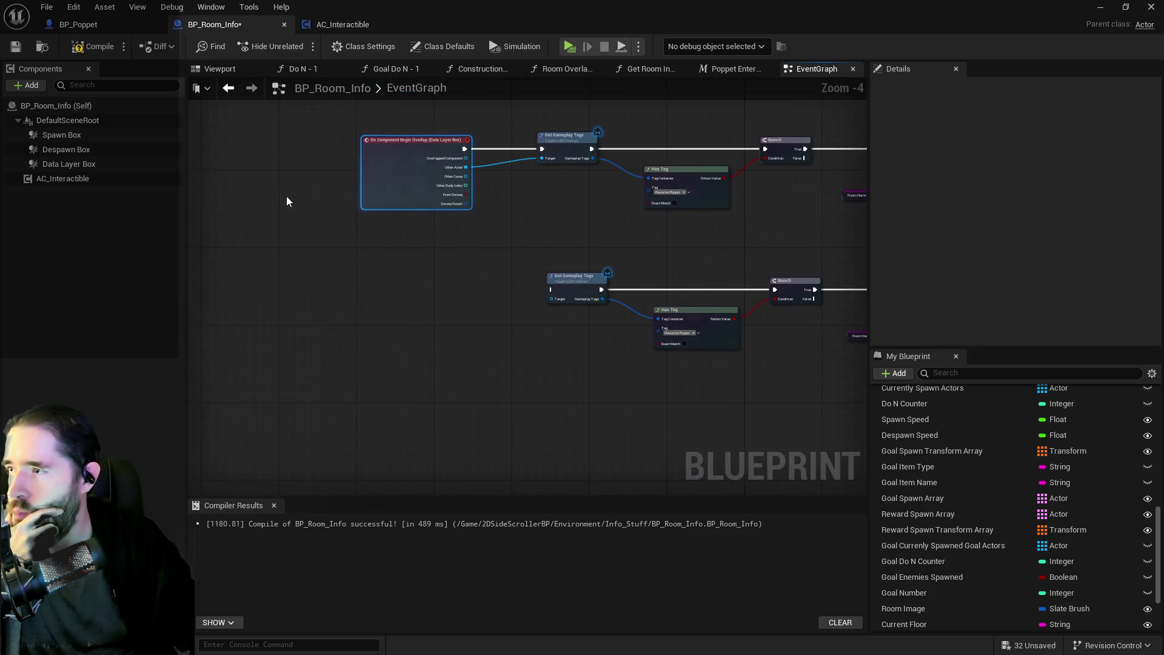
right_click(67, 168)
Add On Component End Overlap for Data Layer Box, feed Other Actor into the second Get Gameplay Tags, and compile.
mouse_move(158, 215)
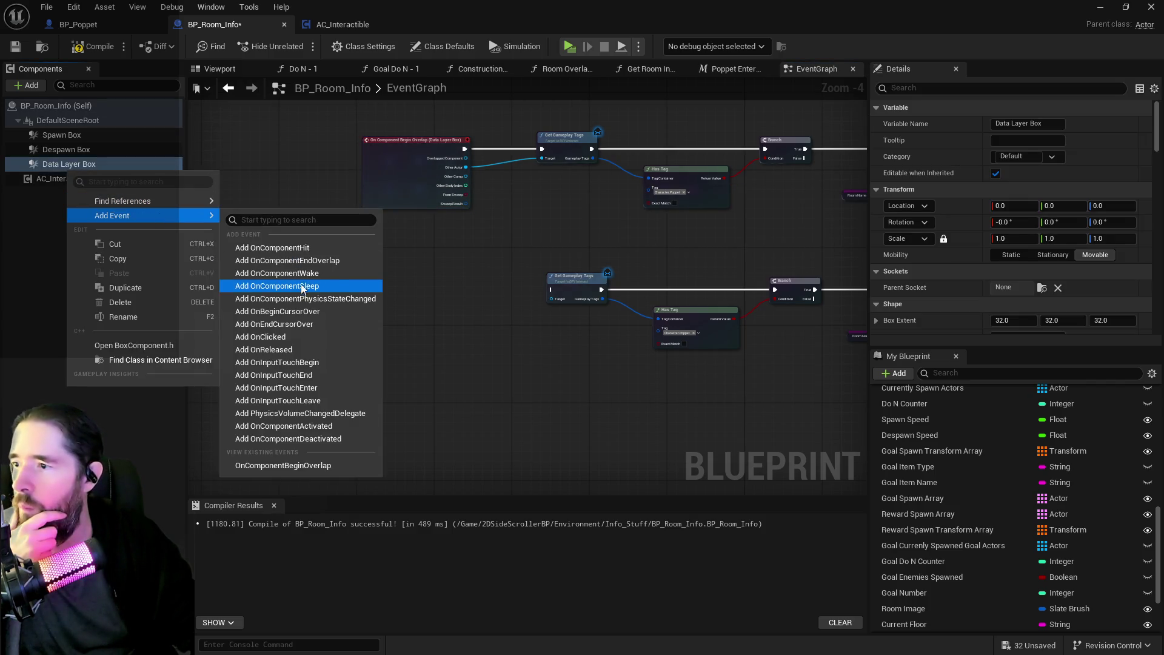
click(287, 260)
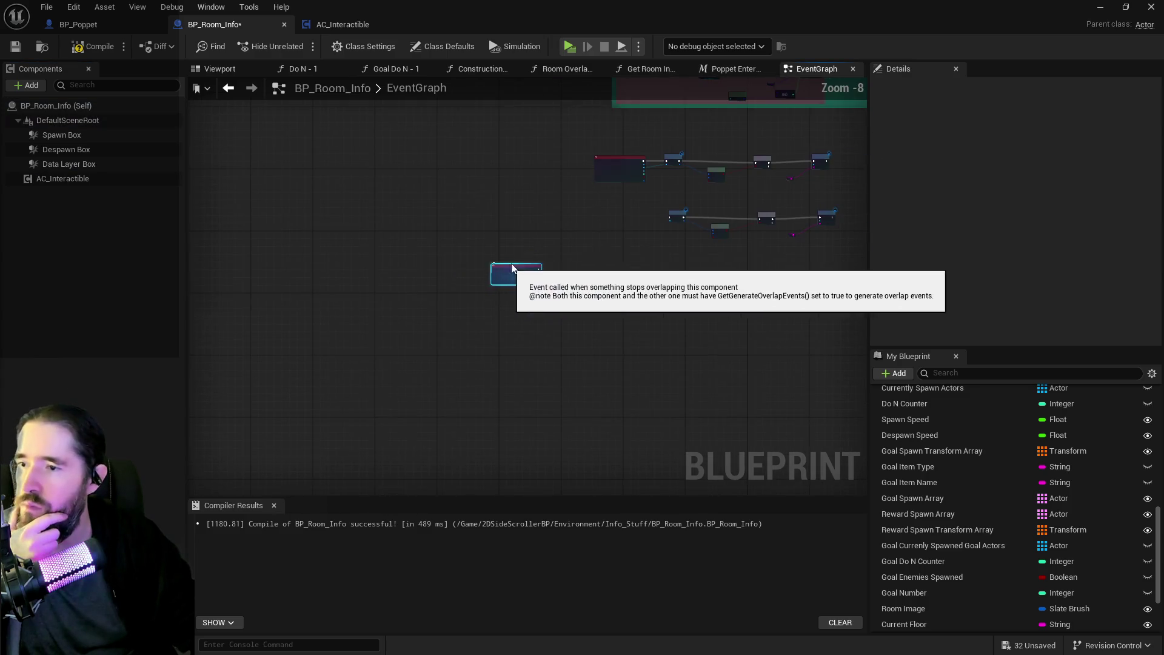
mouse_move(512, 267)
mouse_down()
mouse_move(620, 223)
mouse_move(783, 224)
mouse_up()
scroll(629, 213, up, 5)
scroll(630, 213, up, 1)
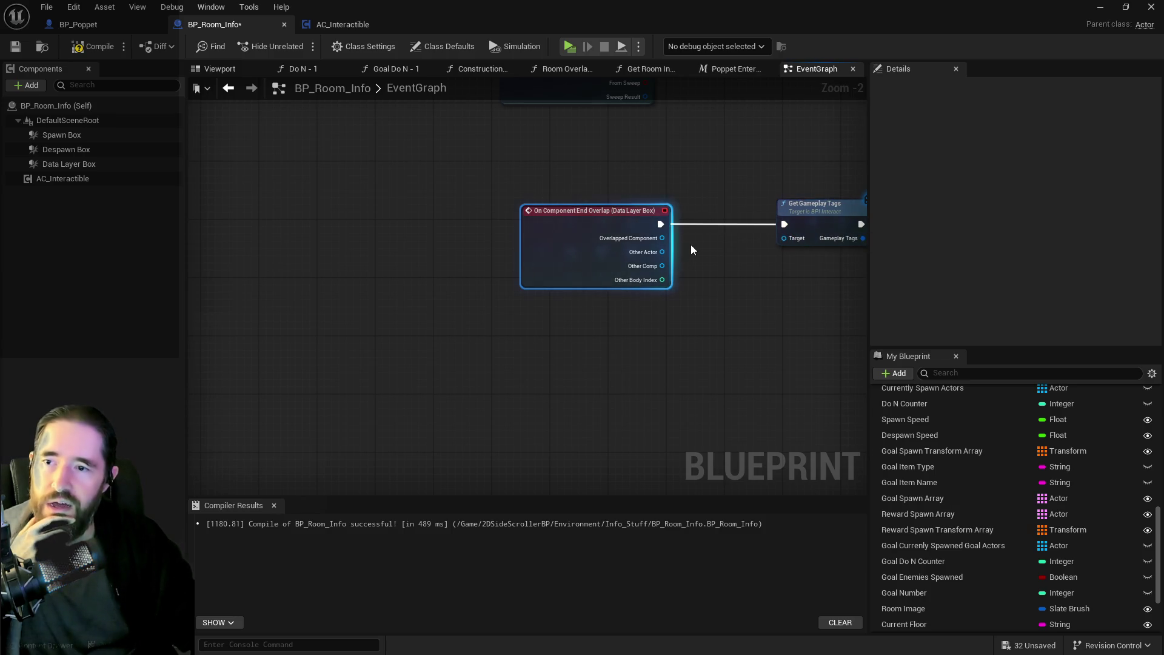
drag(661, 252, 783, 238)
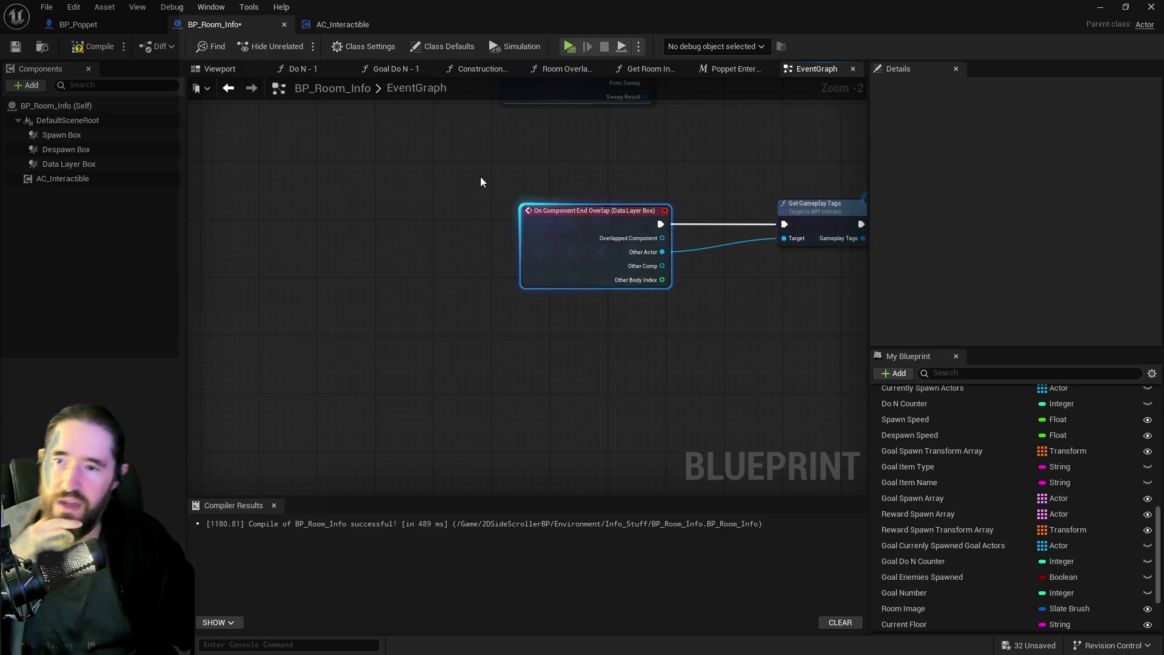
click(85, 49)
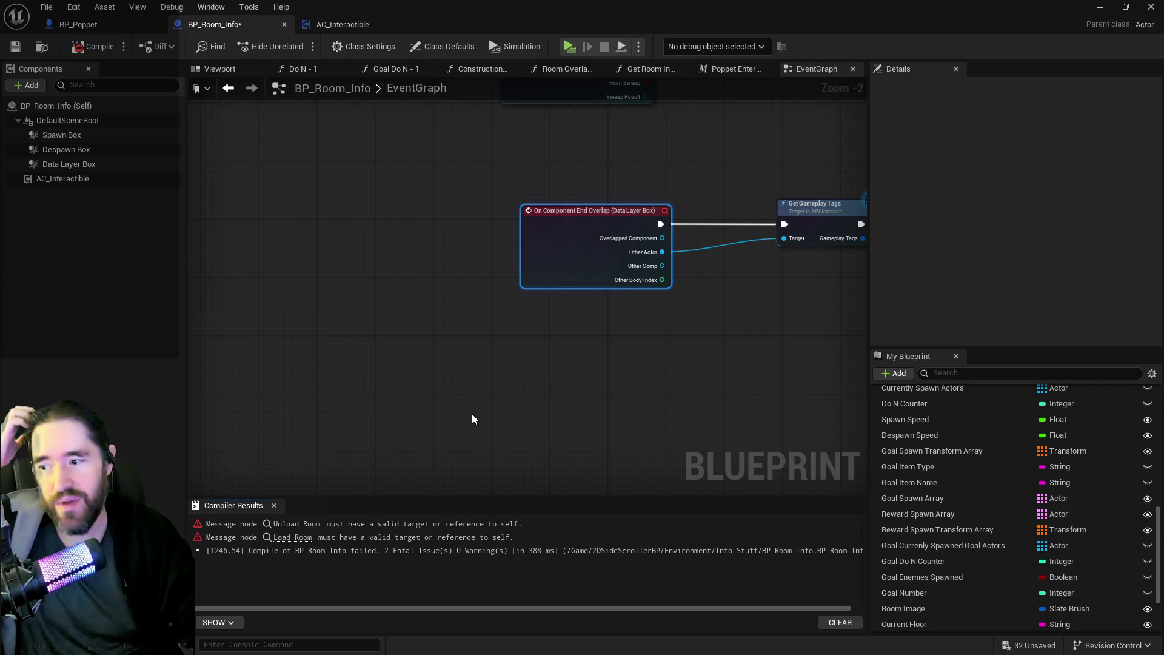
Wire Other Actor into Unload Room's Target, compile and save BP_Room_Info, and close its editor.
drag(471, 419, 181, 407)
scroll(322, 337, down, 1)
mouse_move(322, 337)
mouse_down()
mouse_move(169, 318)
mouse_move(269, 310)
mouse_up()
mouse_move(283, 229)
mouse_down()
mouse_move(824, 242)
mouse_move(684, 216)
mouse_move(206, 255)
mouse_move(431, 286)
mouse_move(527, 258)
mouse_move(860, 238)
mouse_move(782, 238)
mouse_up()
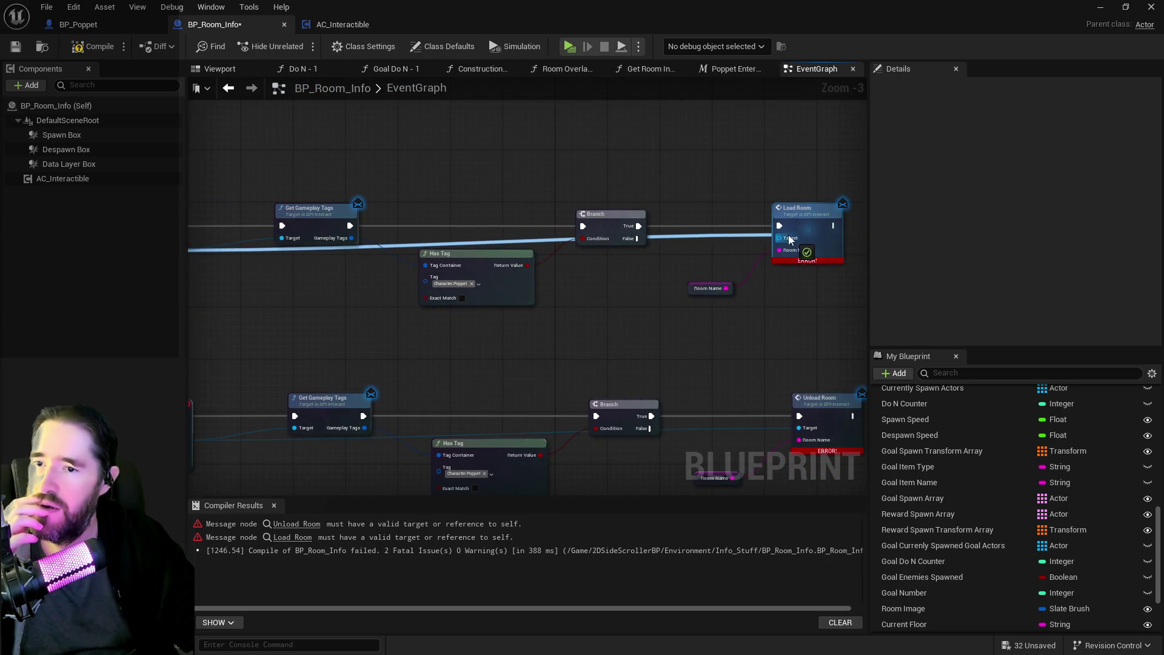
click(100, 47)
click(16, 47)
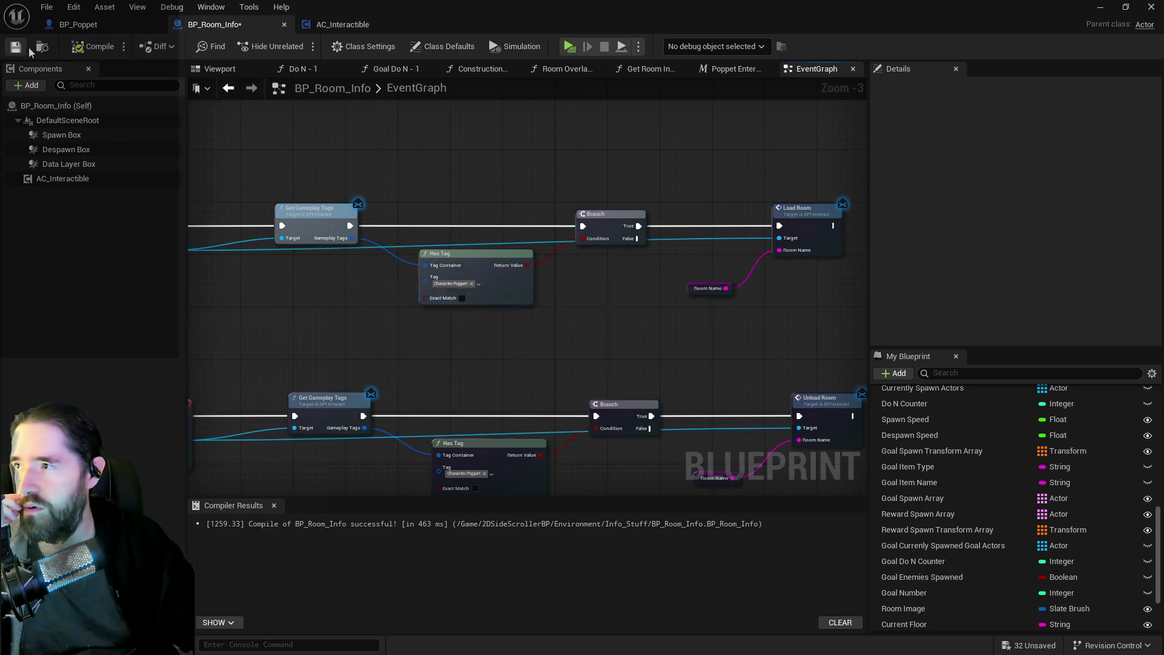
mouse_move(593, 33)
mouse_down()
mouse_move(685, 4)
mouse_move(729, 15)
mouse_move(707, 117)
mouse_up()
click(983, 111)
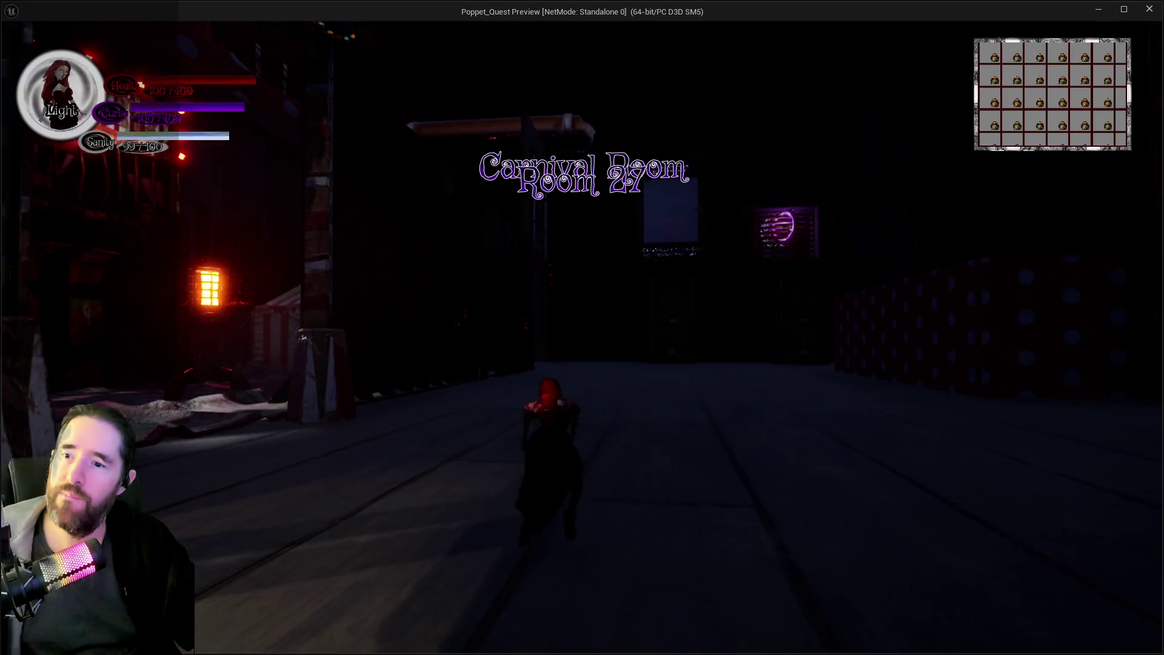
Run the character from the alley through the Carnival Room and across the Magician Room.
key(w)
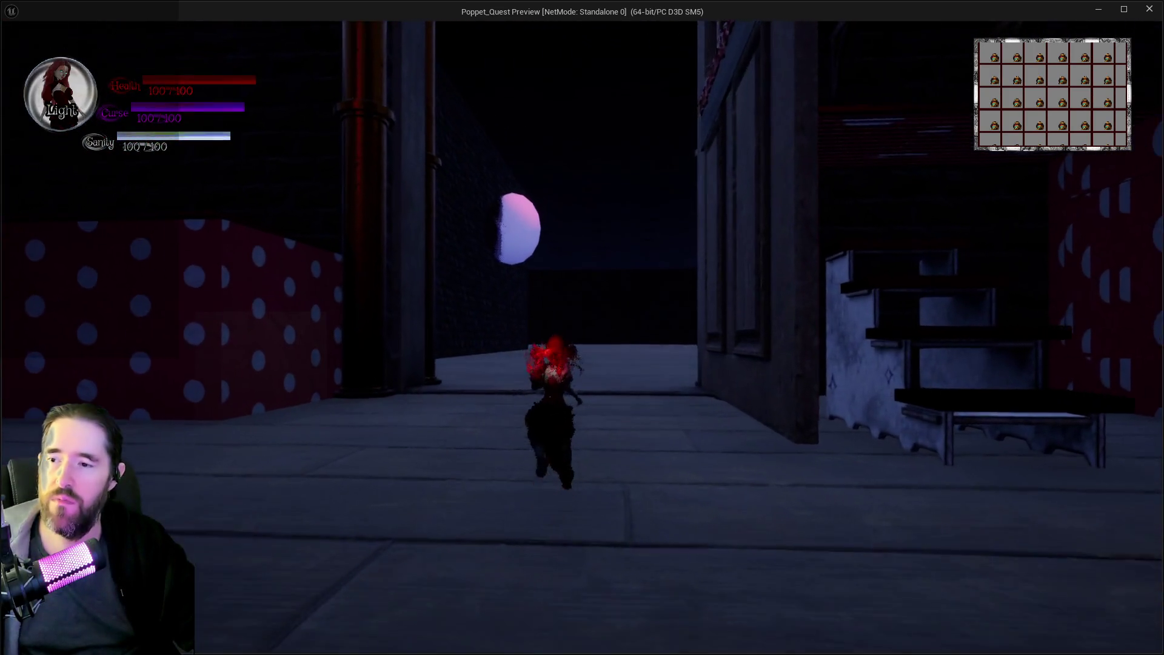
key(w)
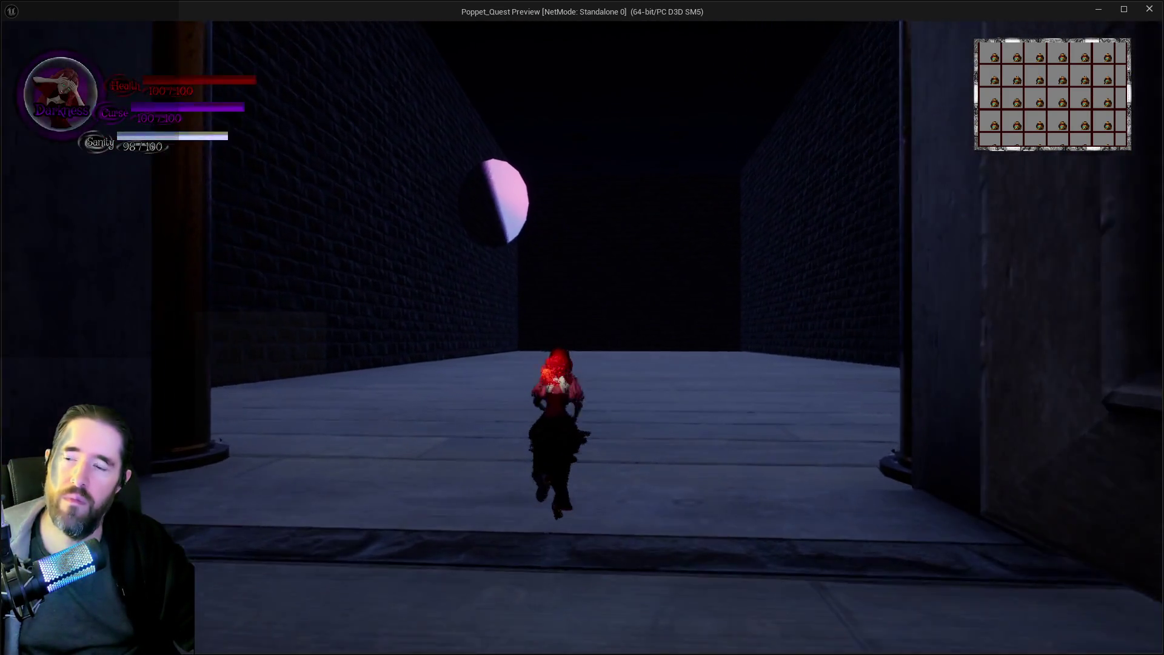
key(w)
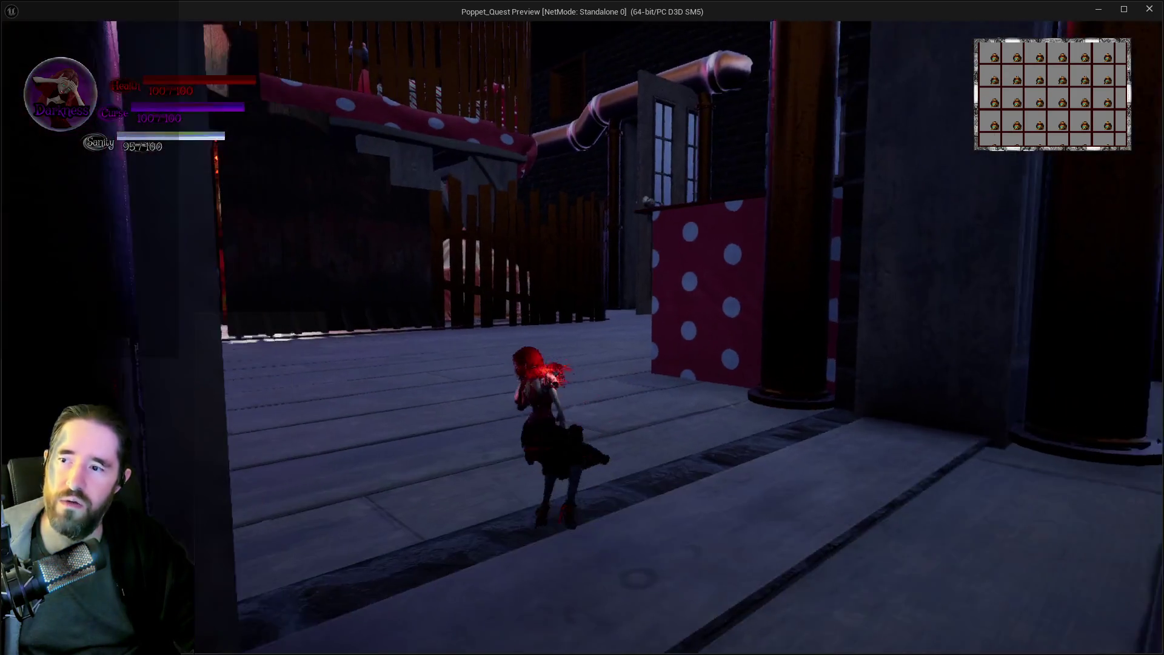
key(w)
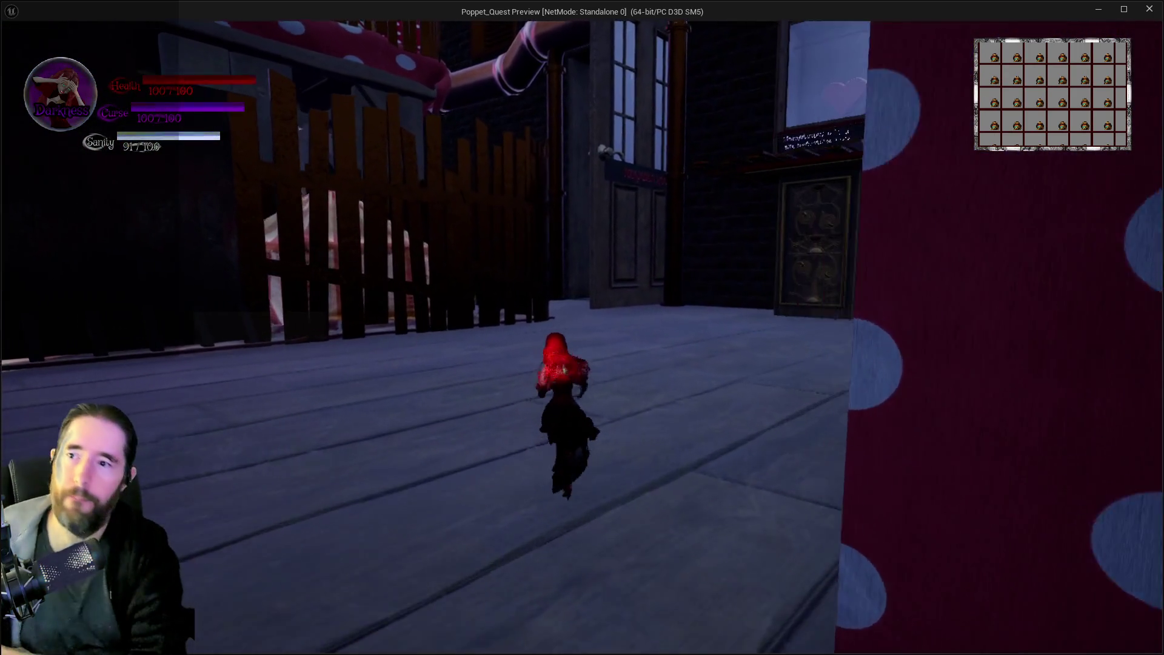
key(w)
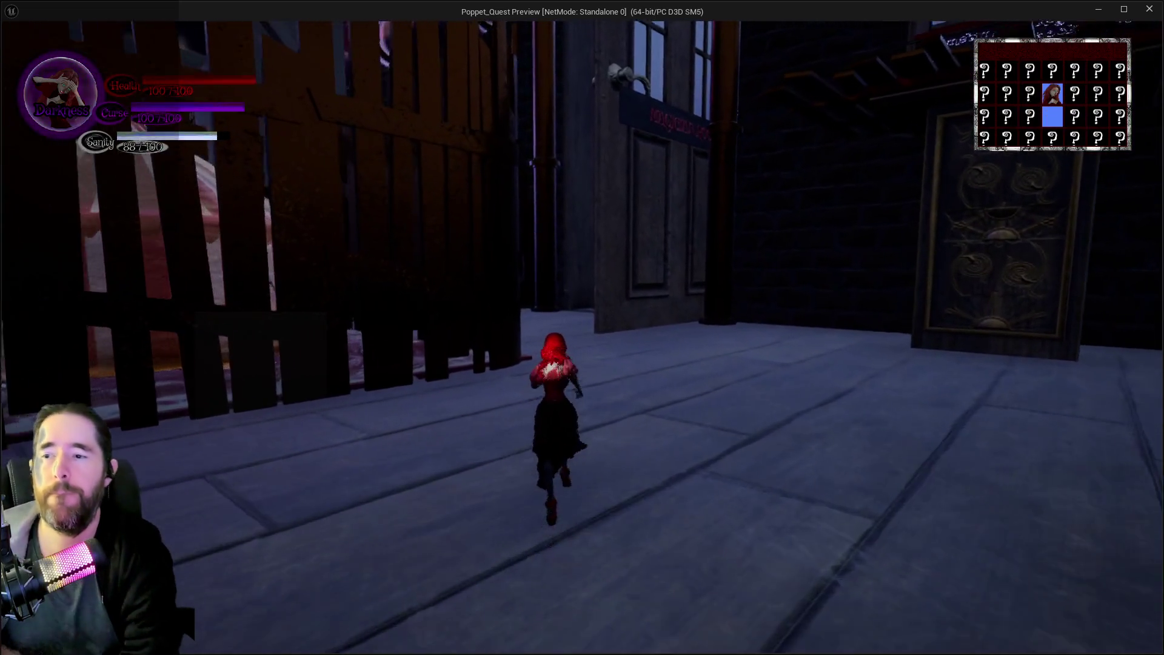
key(w)
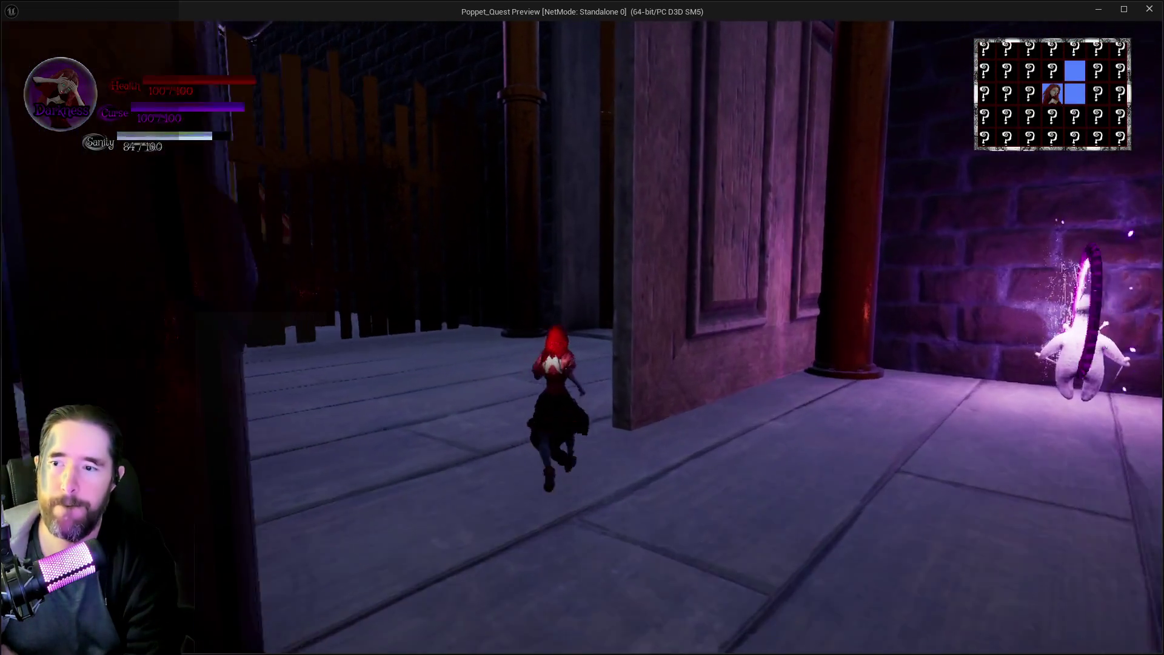
key(w)
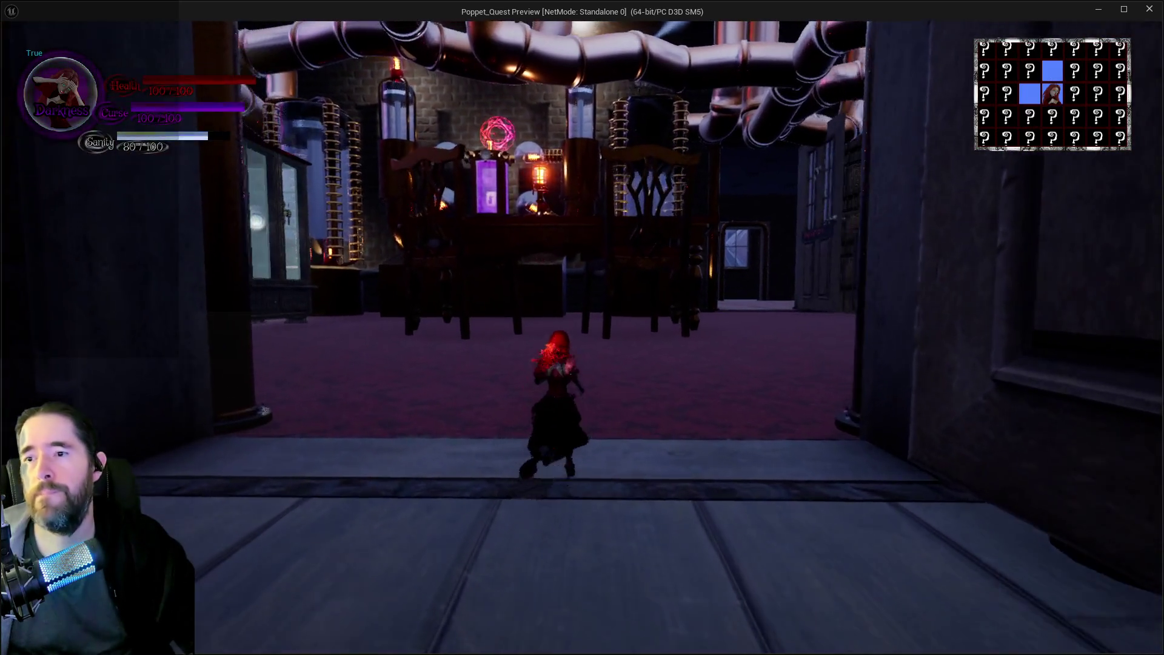
key(w)
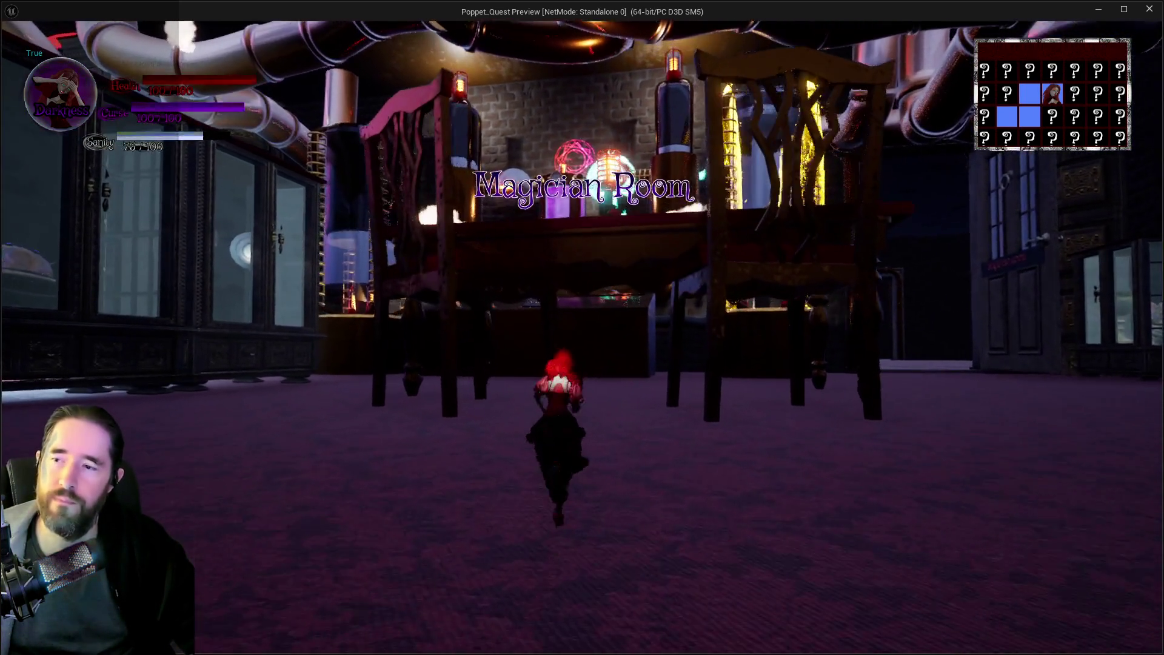
key(w)
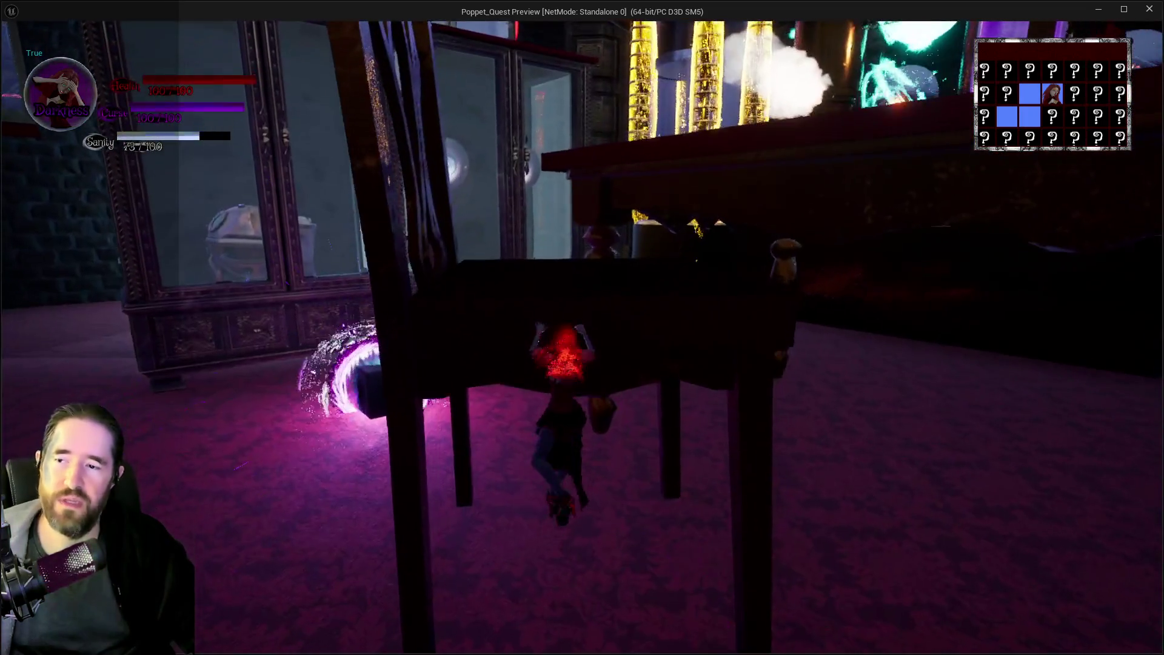
key(w)
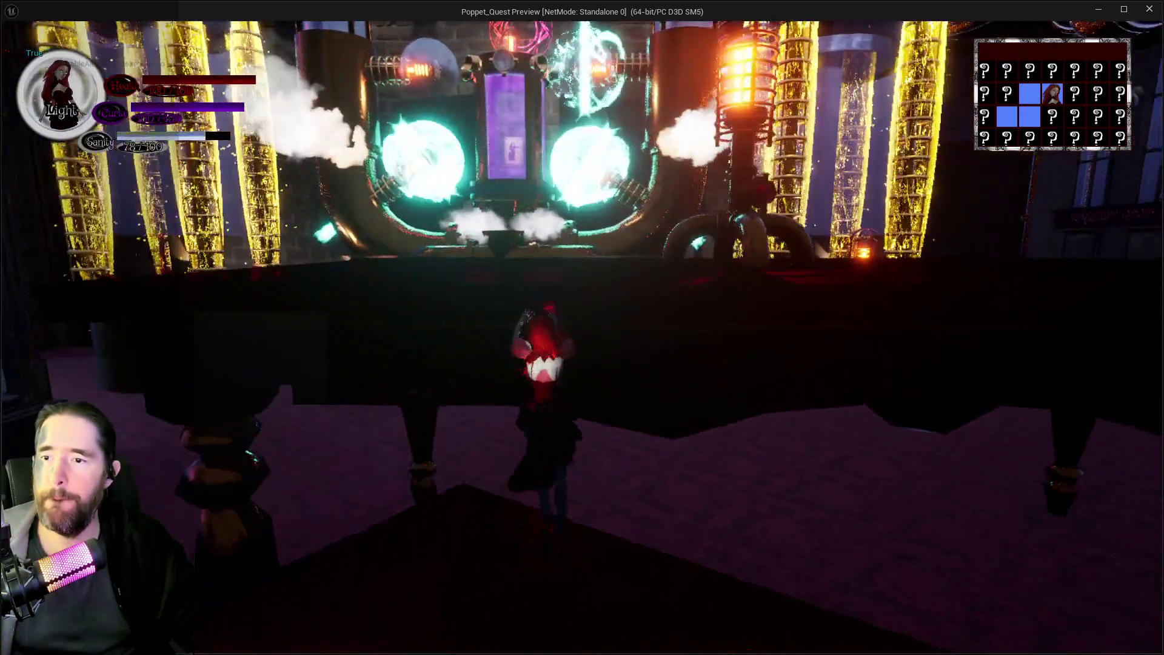
key(w)
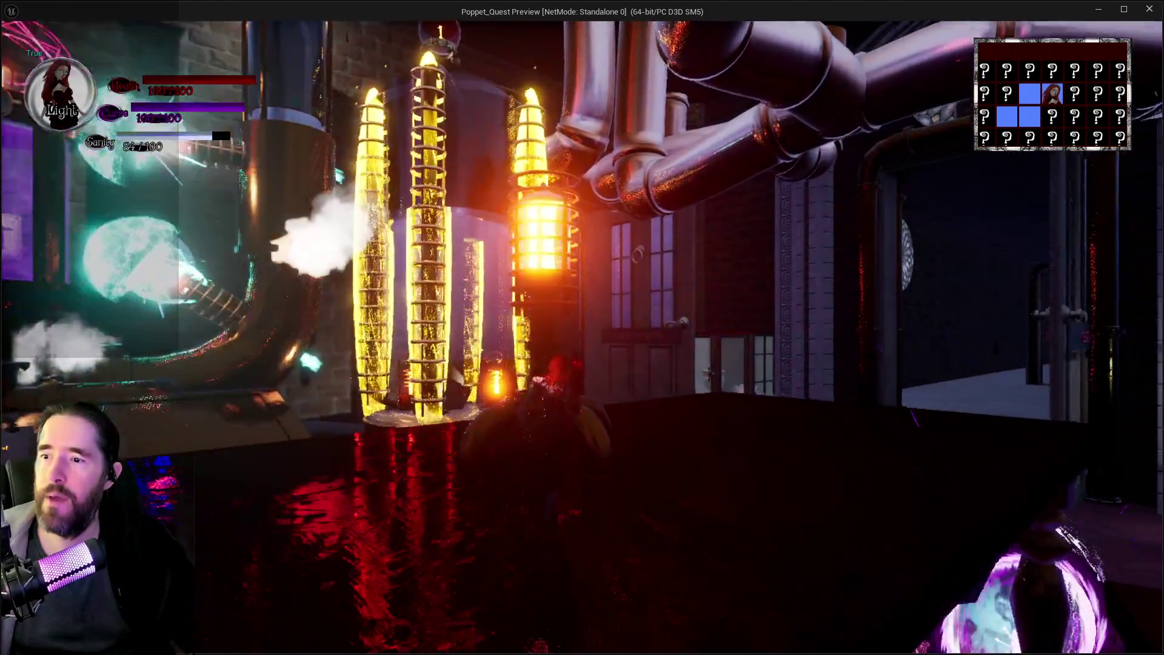
key(w)
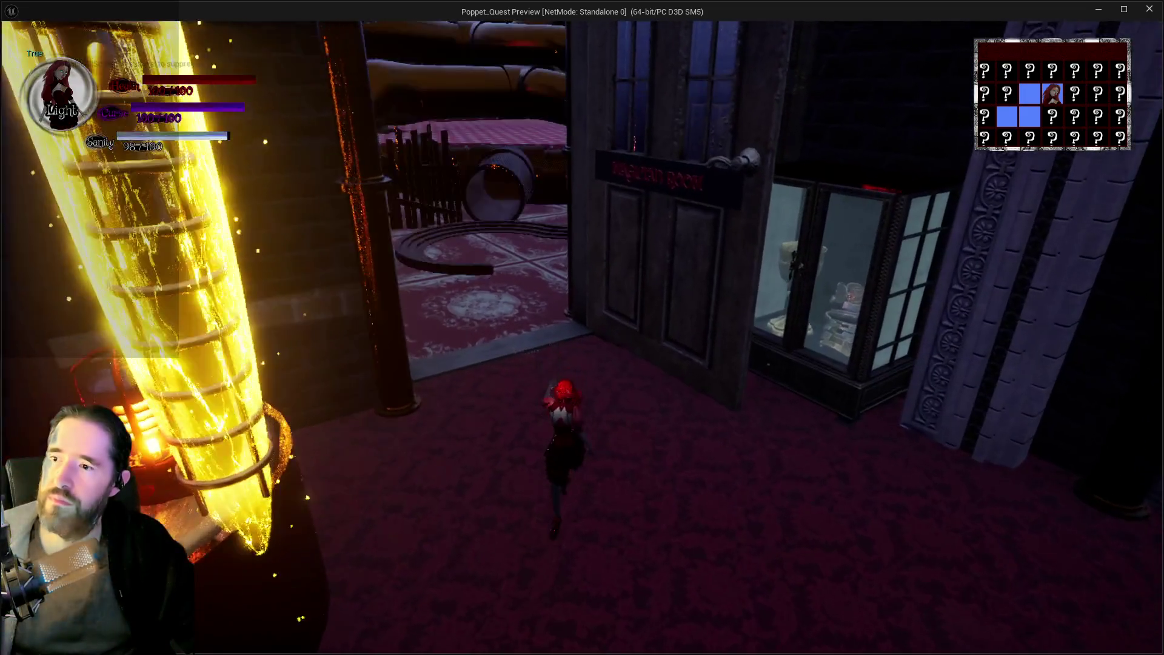
key(w)
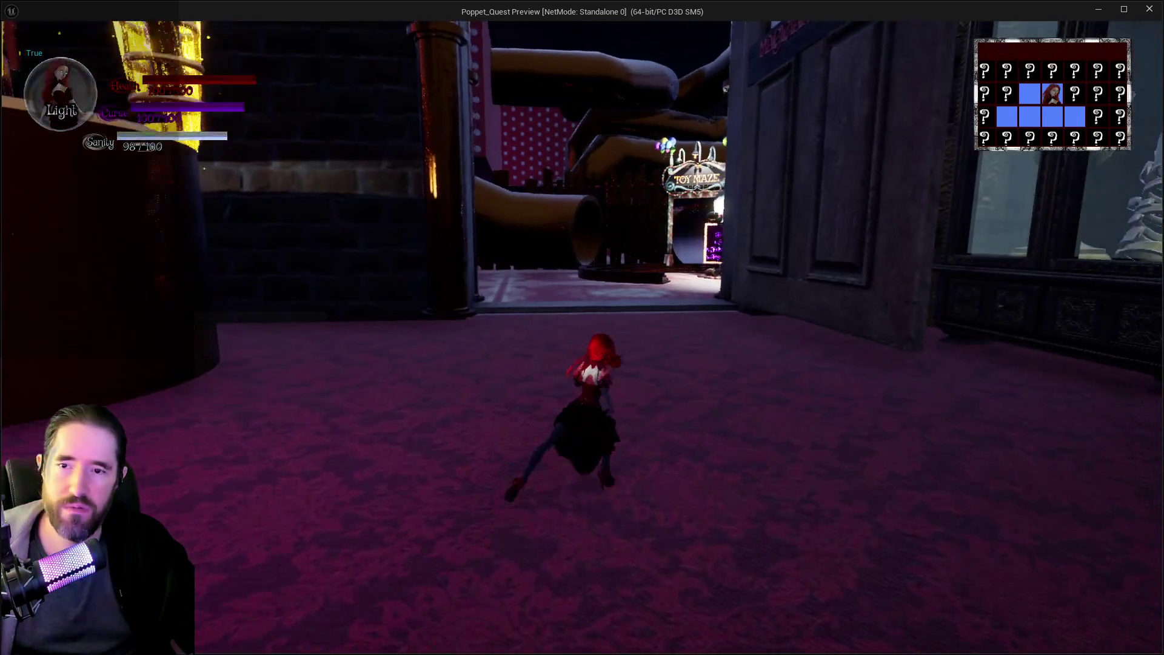
Run through the Toy Maze tunnel into the circus area, then pause and switch back to the editor.
key(w)
key(w)
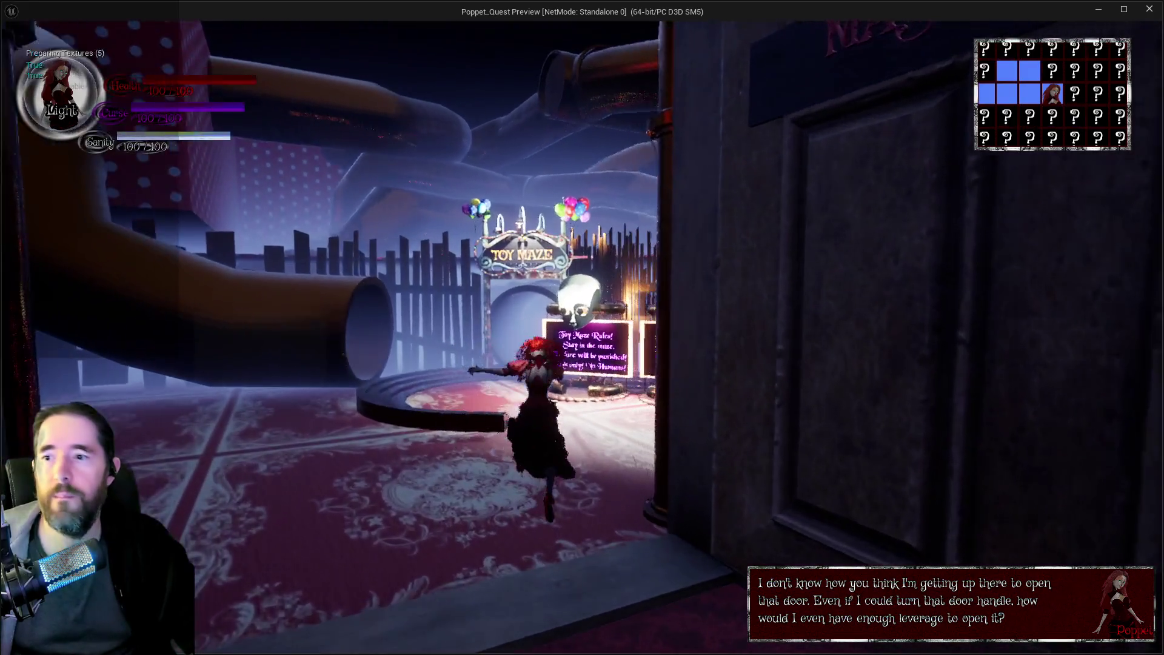
key(w)
key(w)
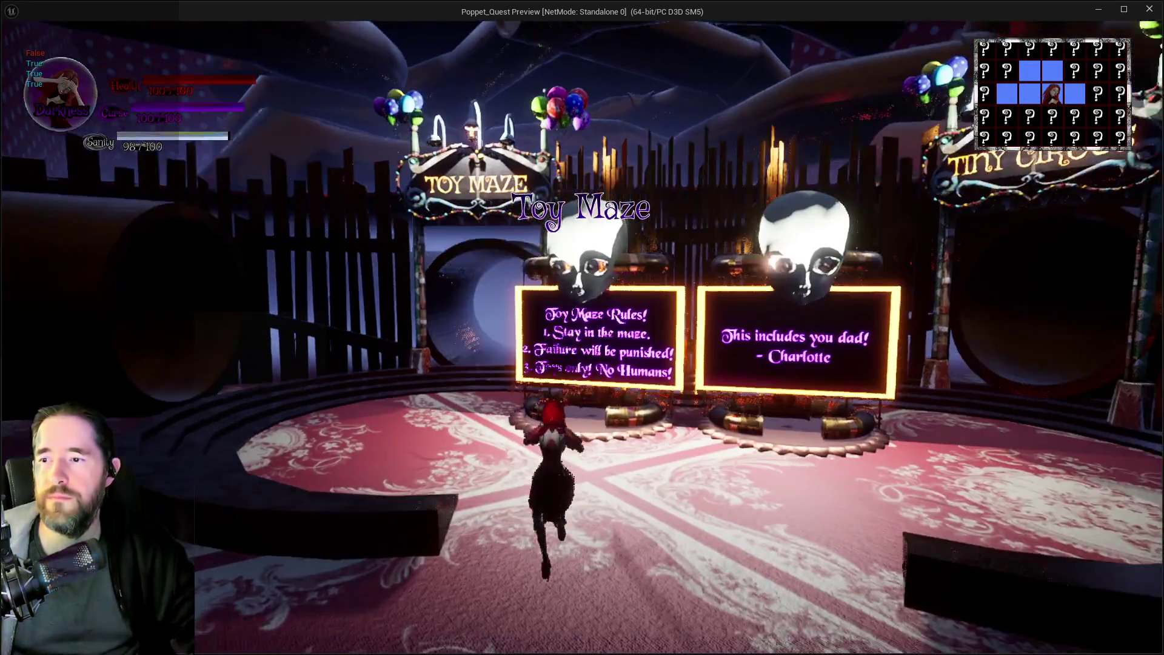
key(w)
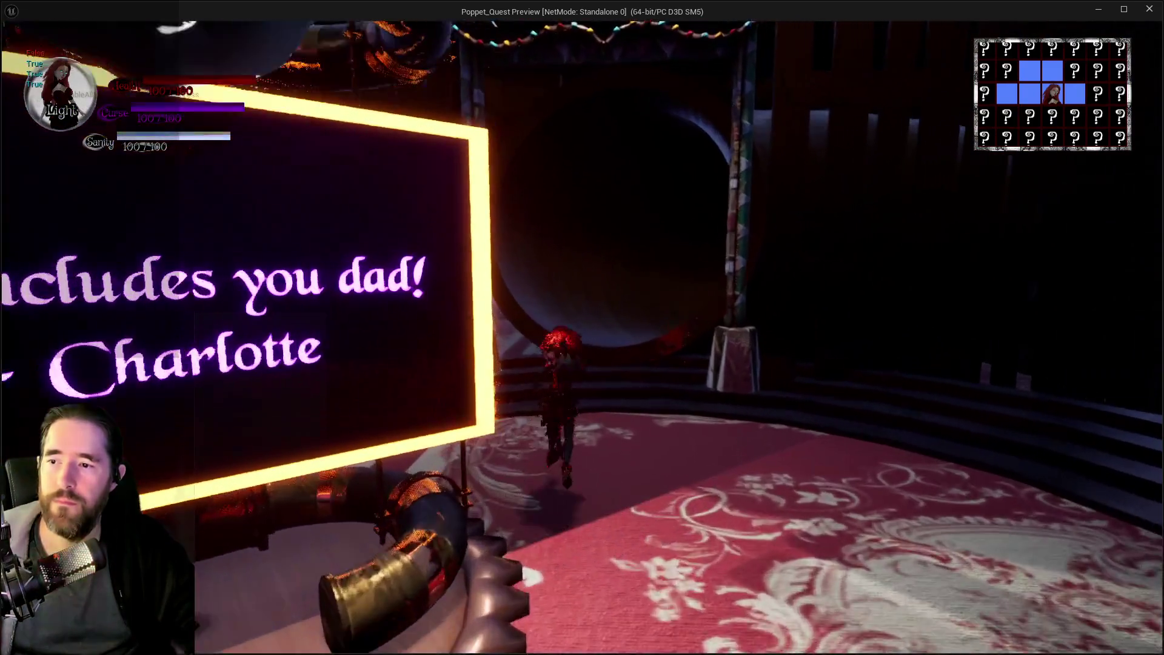
key(w)
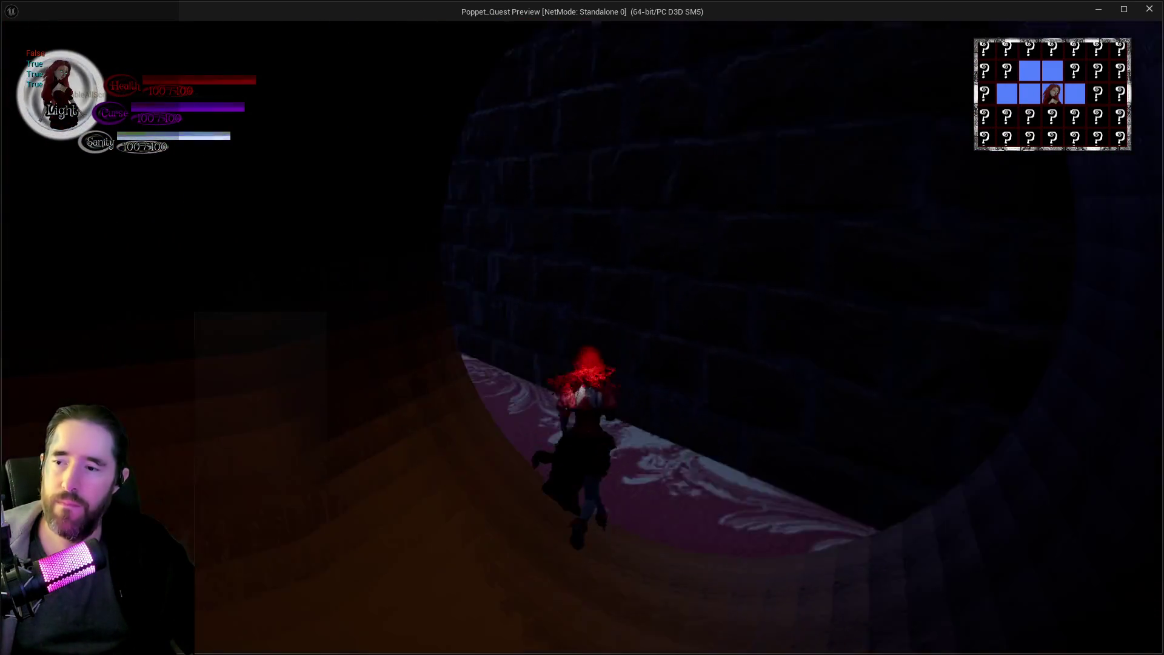
key(w)
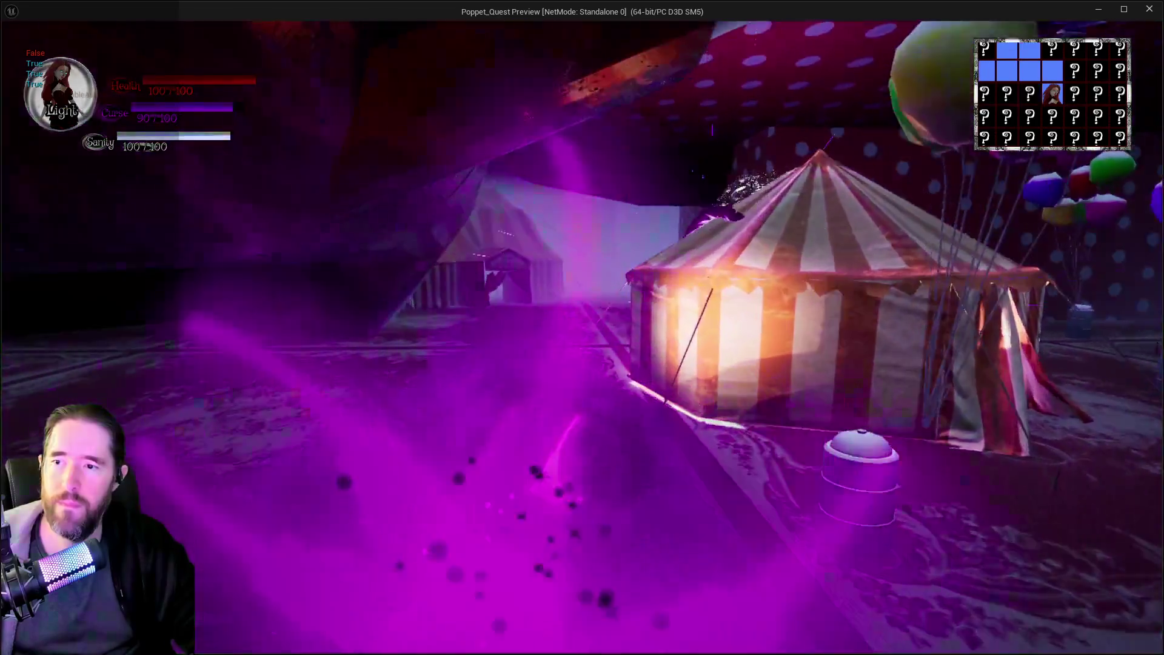
key(w)
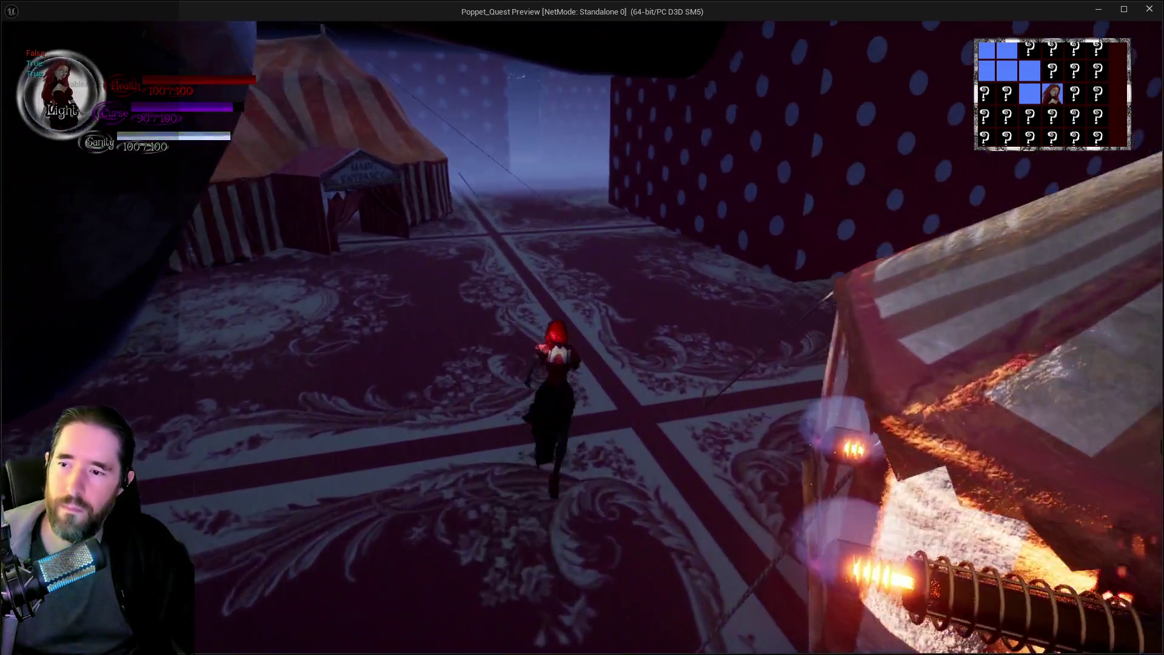
key(Escape)
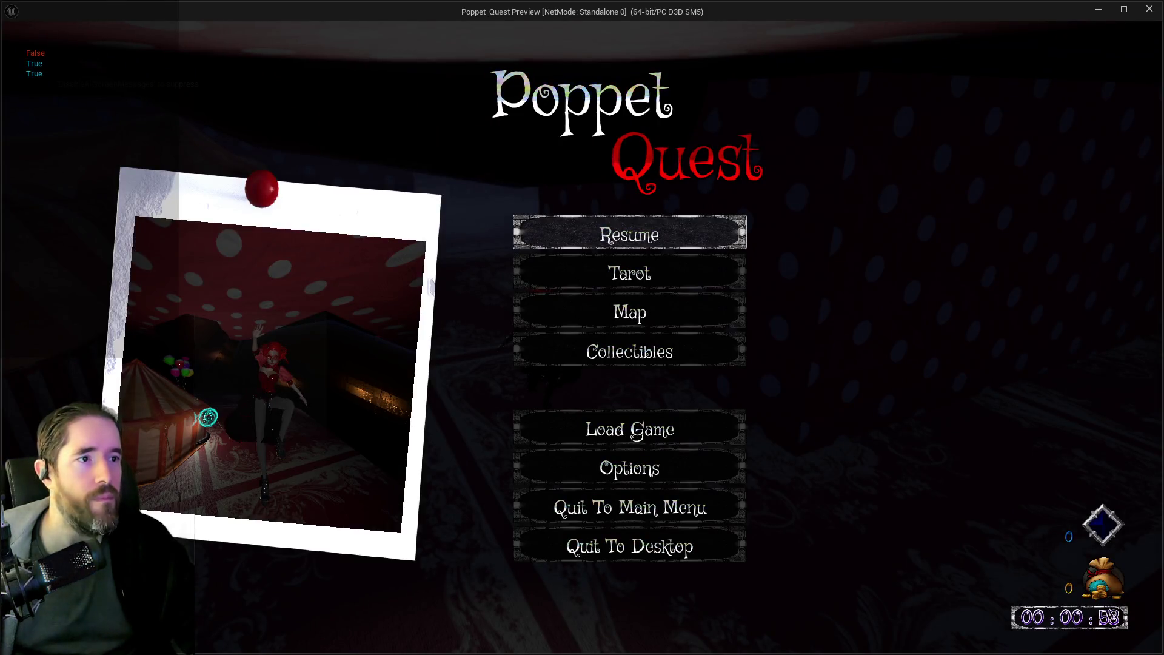
key(alt+Tab)
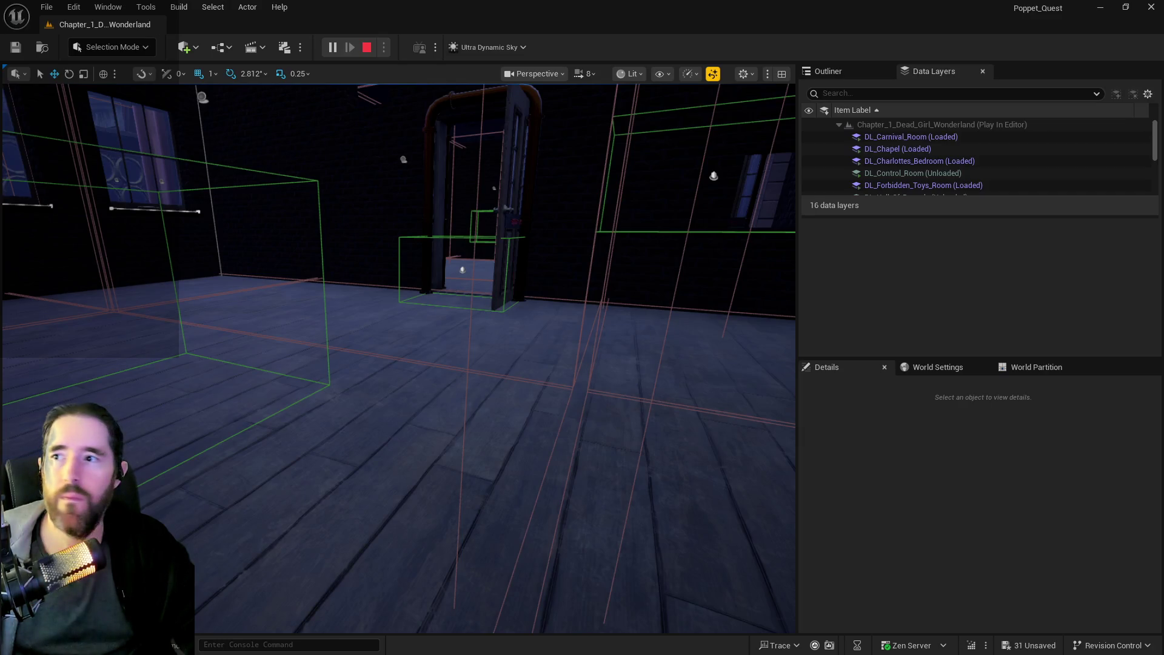